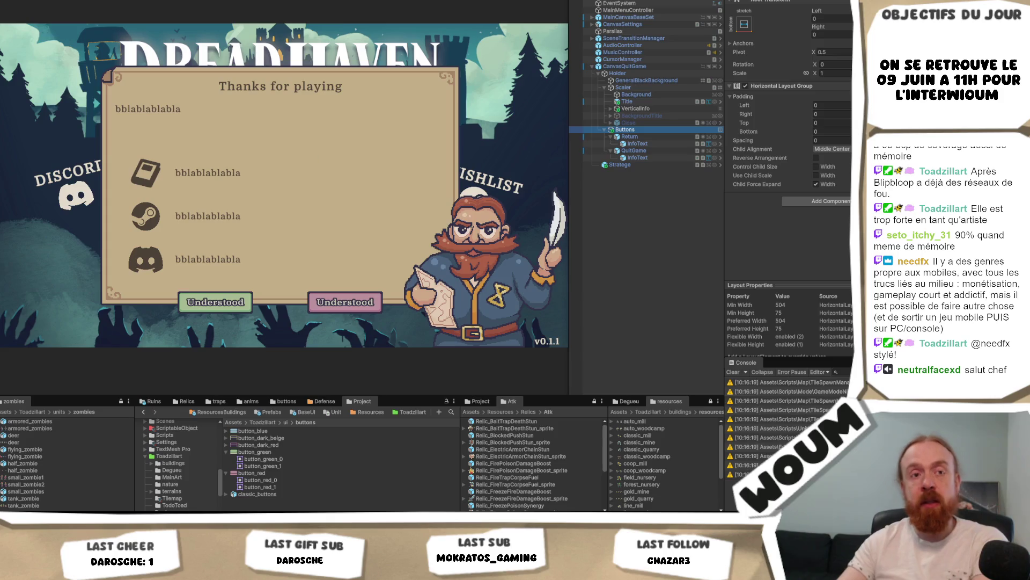
Select the Return button object in the Hierarchy to show its components.
left_click(663, 137)
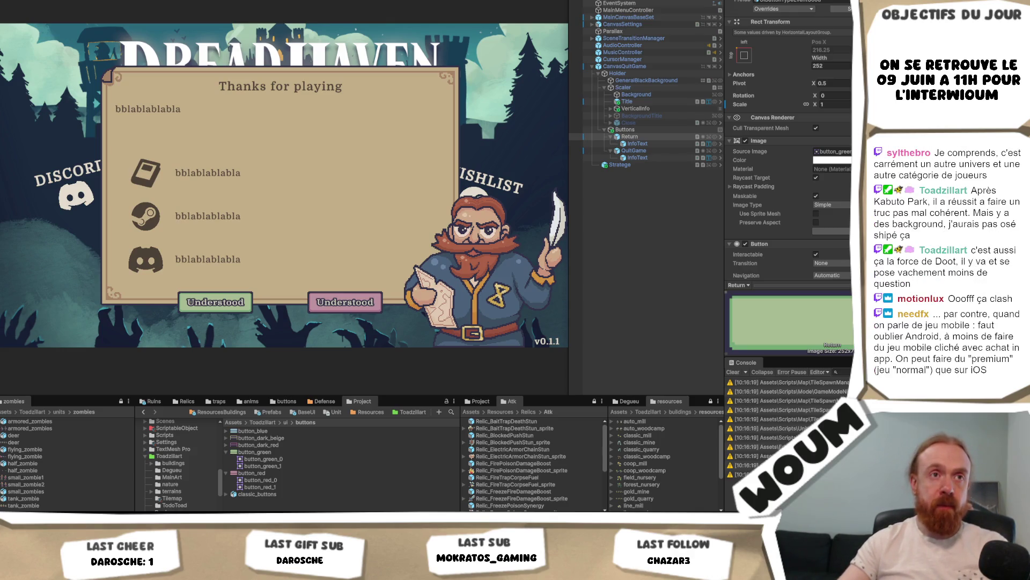
left_click(630, 137)
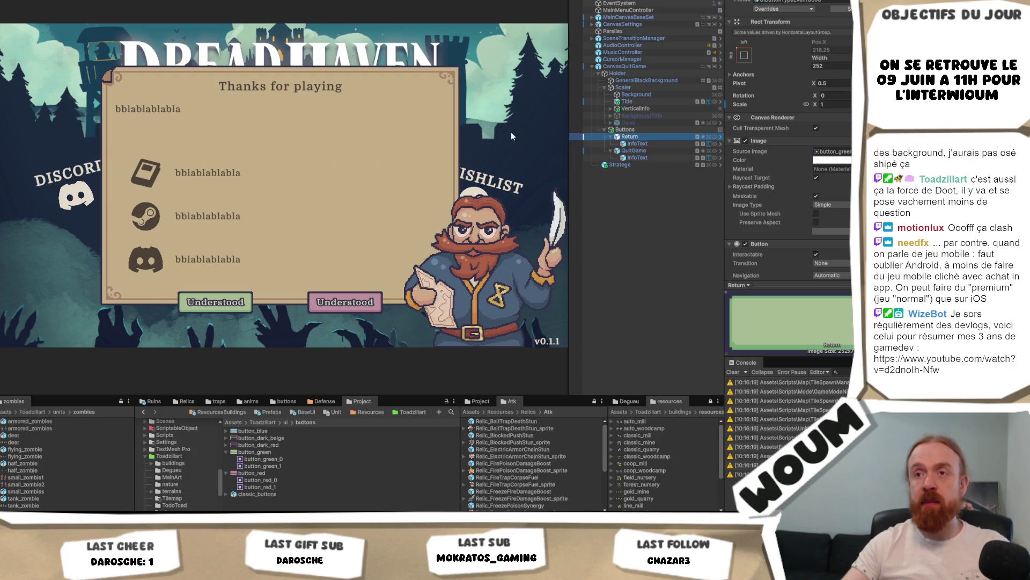
Set the QuitGame button's InfoText translation key to Main Menu QUIT_GAME.
left_click(650, 151)
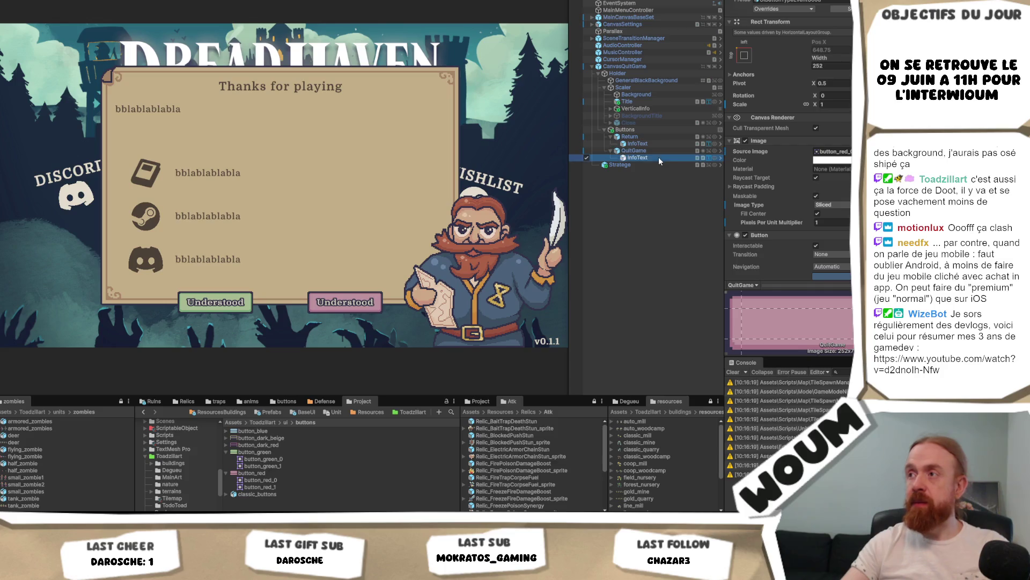
left_click(659, 157)
scroll(789, 140, "down", 5)
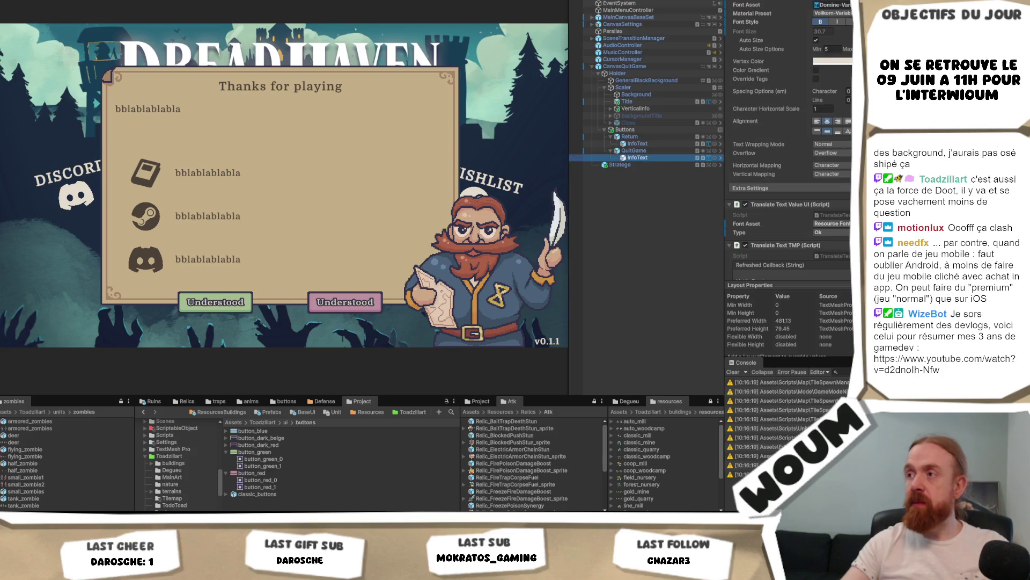
left_click(832, 232)
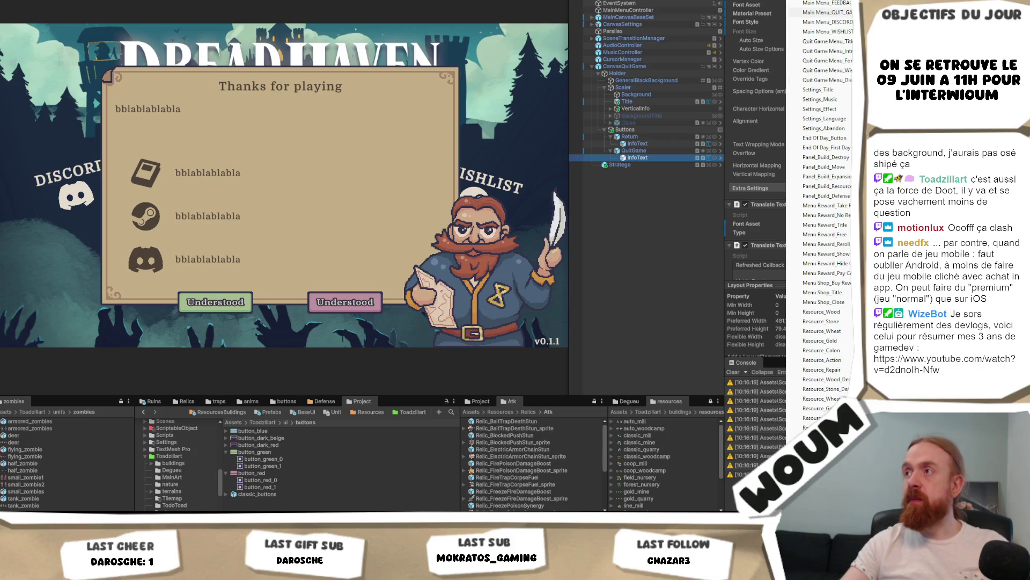
left_click(827, 12)
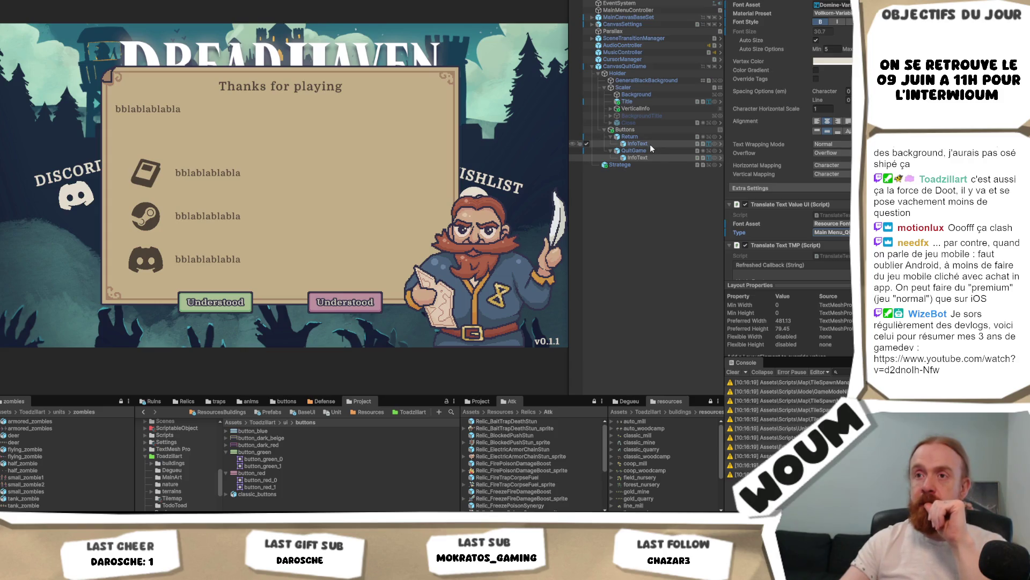
scroll(751, 134, "up", 3)
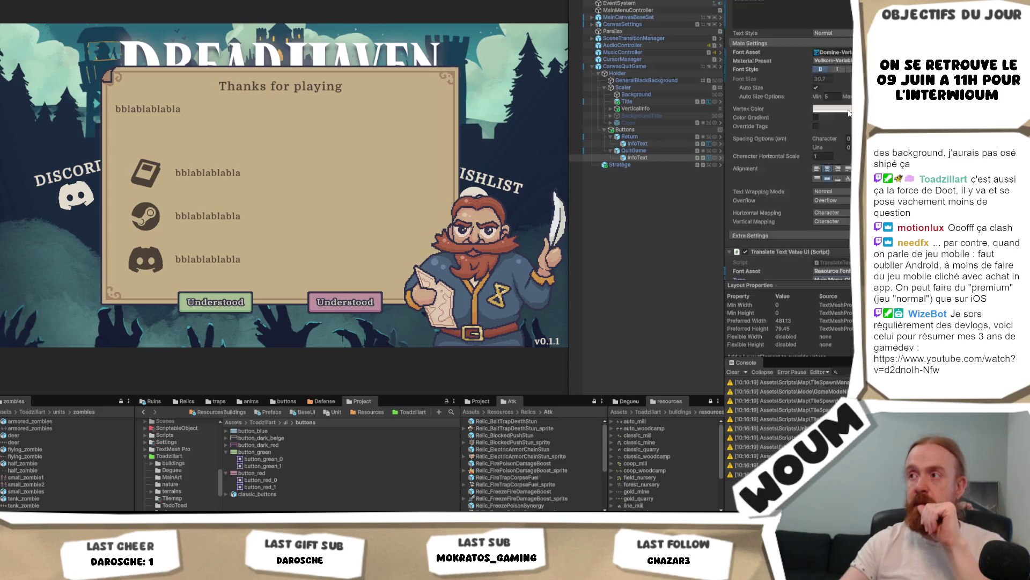
double_click(778, 114)
Change the QuitGame button label text to 'Quit Game'.
type("Q")
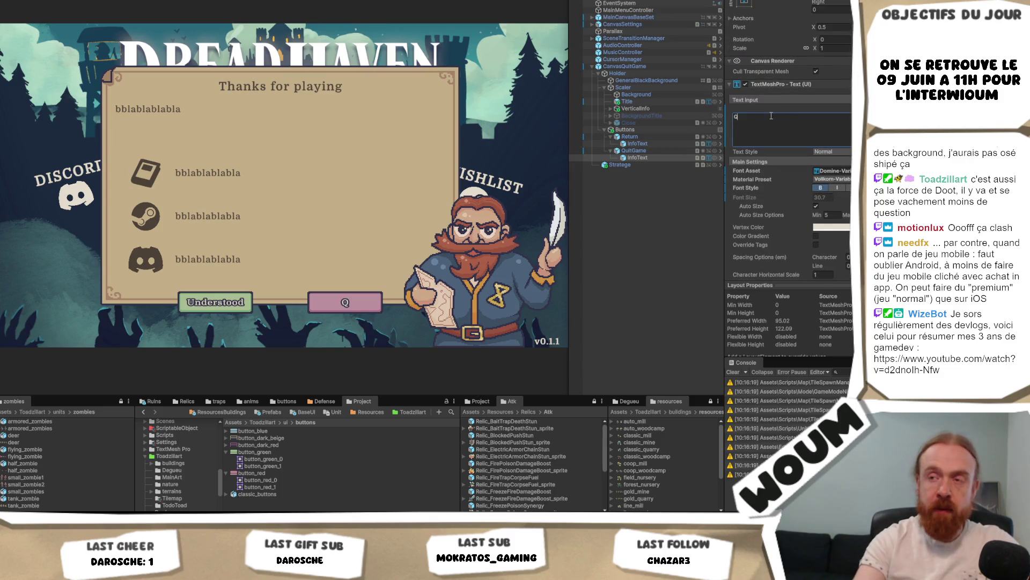
type("Uit the game dsdn")
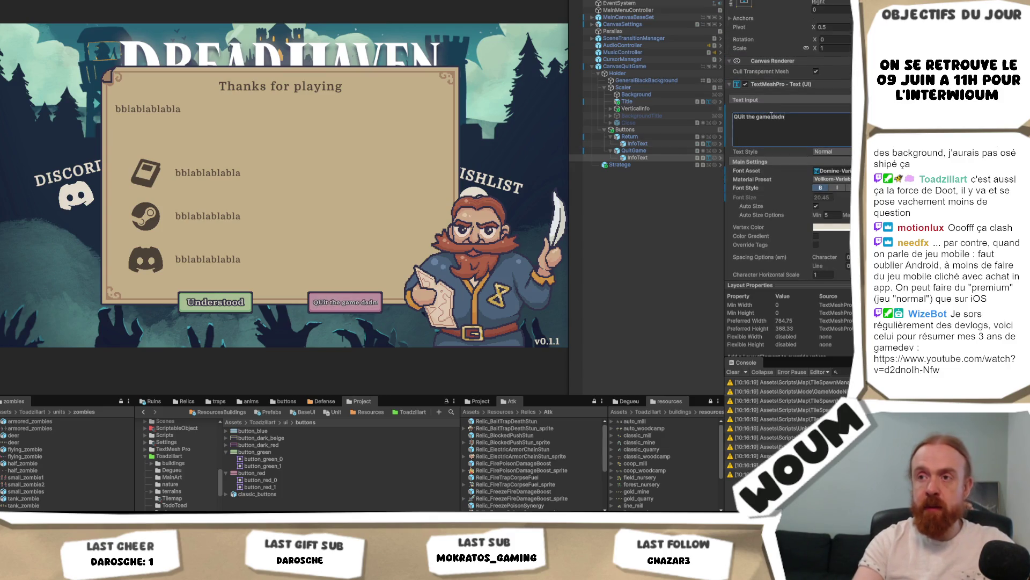
key("ctrl+a")
type("Quit Game")
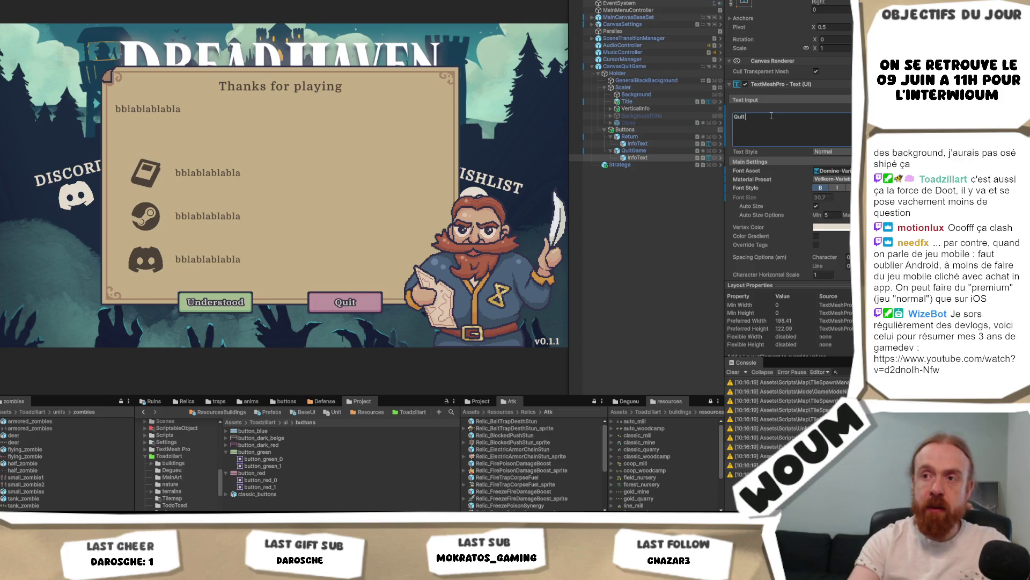
Replace the Return button's Understood label with 'Return'.
left_click(638, 143)
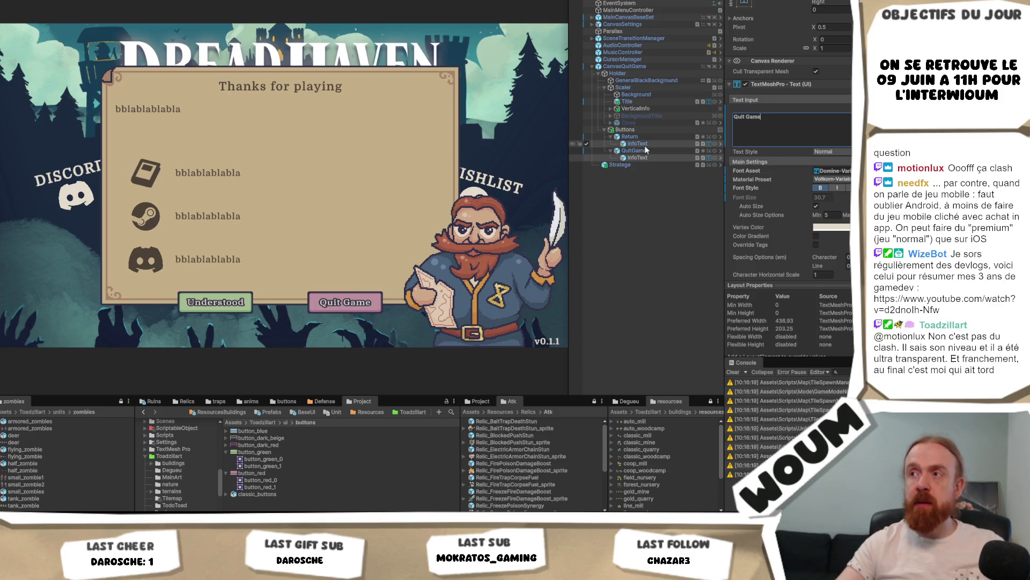
left_click(808, 122)
key("ctrl+a")
type("Return")
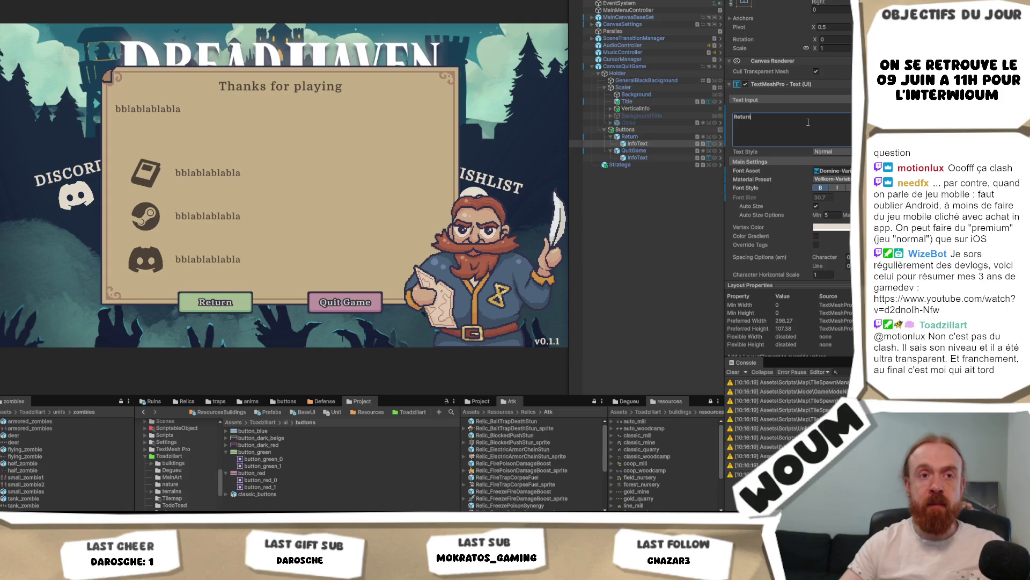
Commit the Return label and switch to Kenney's Board Game Icons page in the browser.
key("Escape")
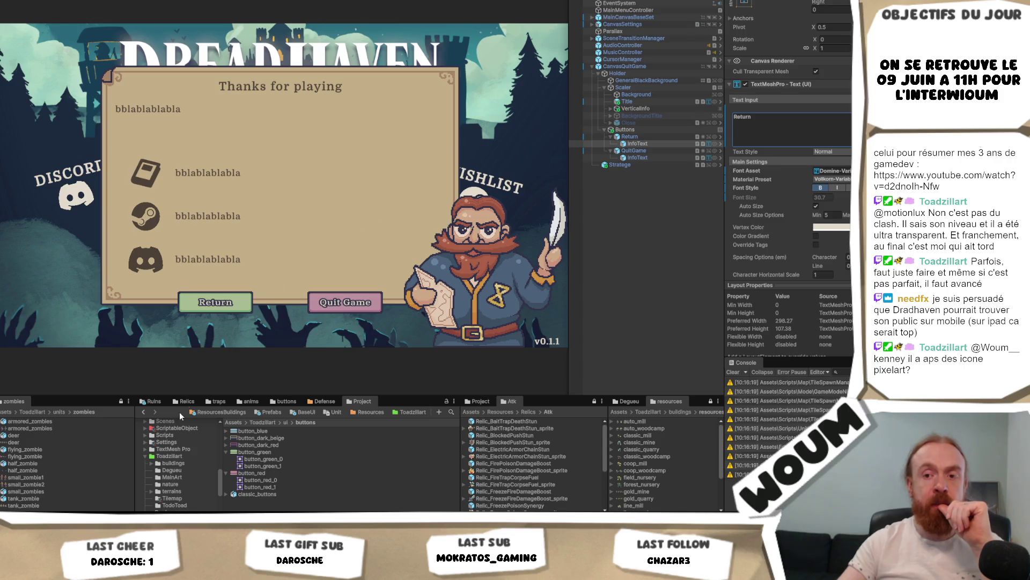
key("alt+Tab")
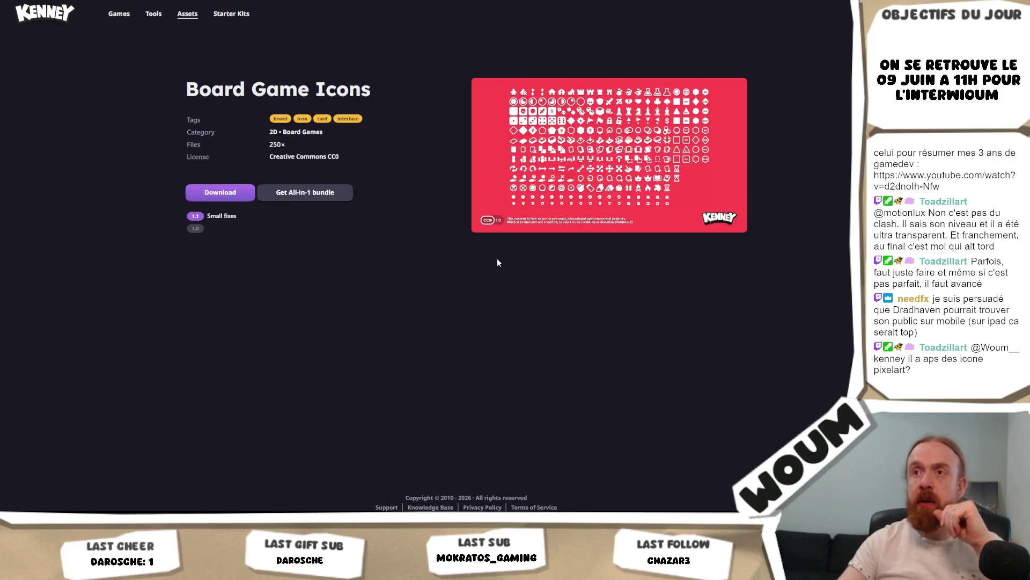
Browse the Cursor Pixel Pack and Input Prompts Pixel pages, then open the UI Pack page.
key("alt+Left")
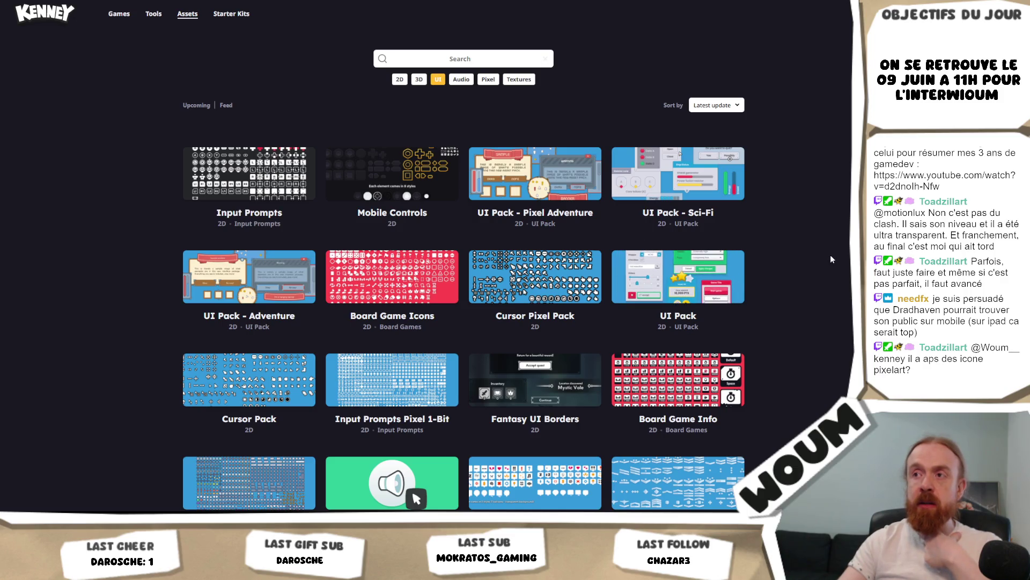
left_click(539, 285)
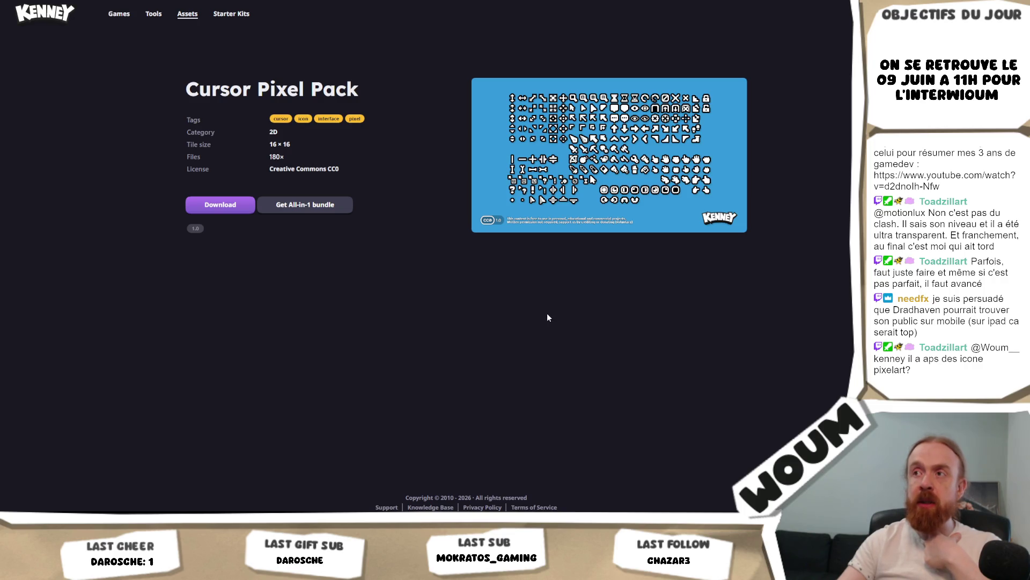
key("alt+Left")
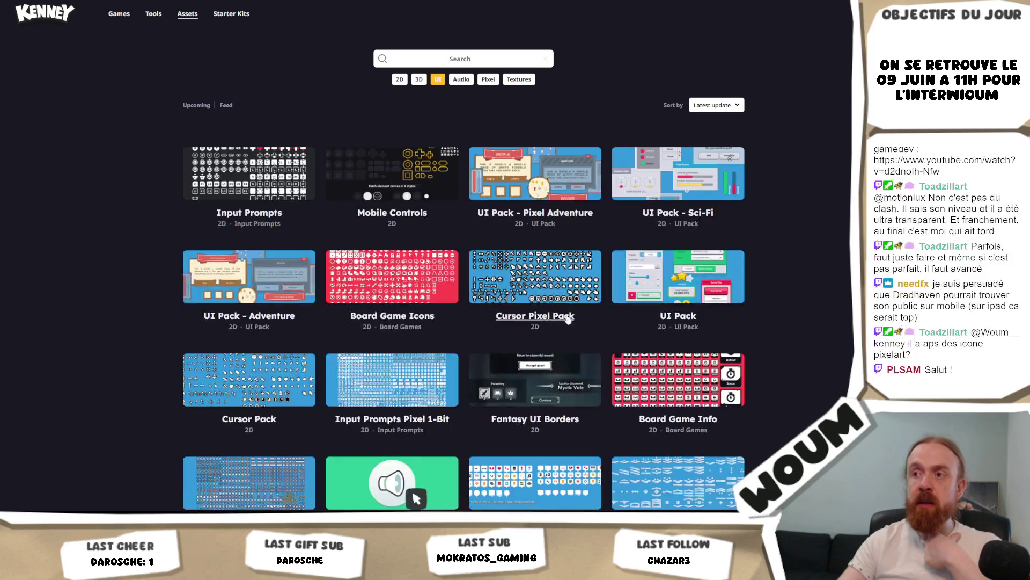
scroll(794, 293, "down", 2)
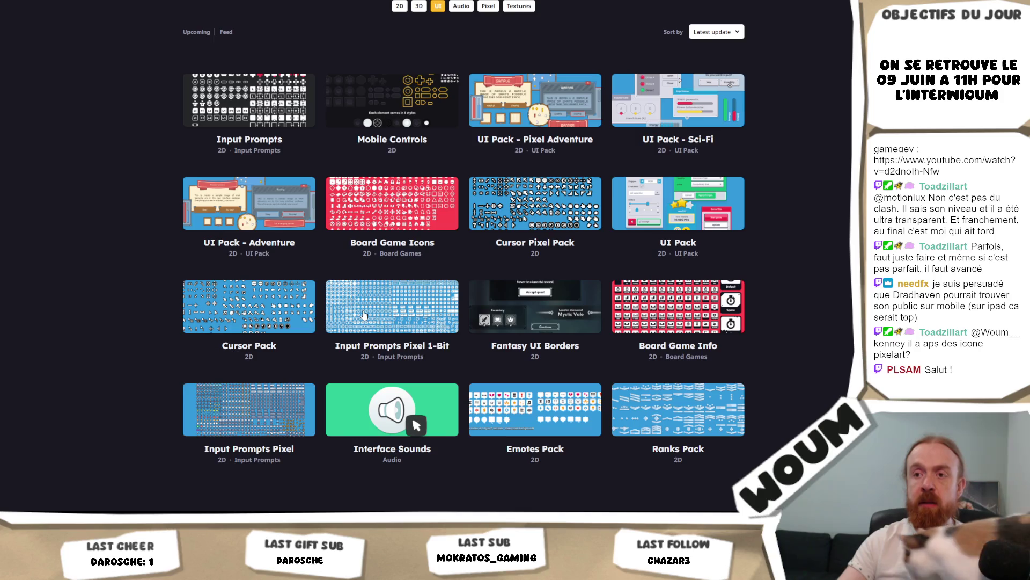
left_click(292, 399)
left_click(633, 215)
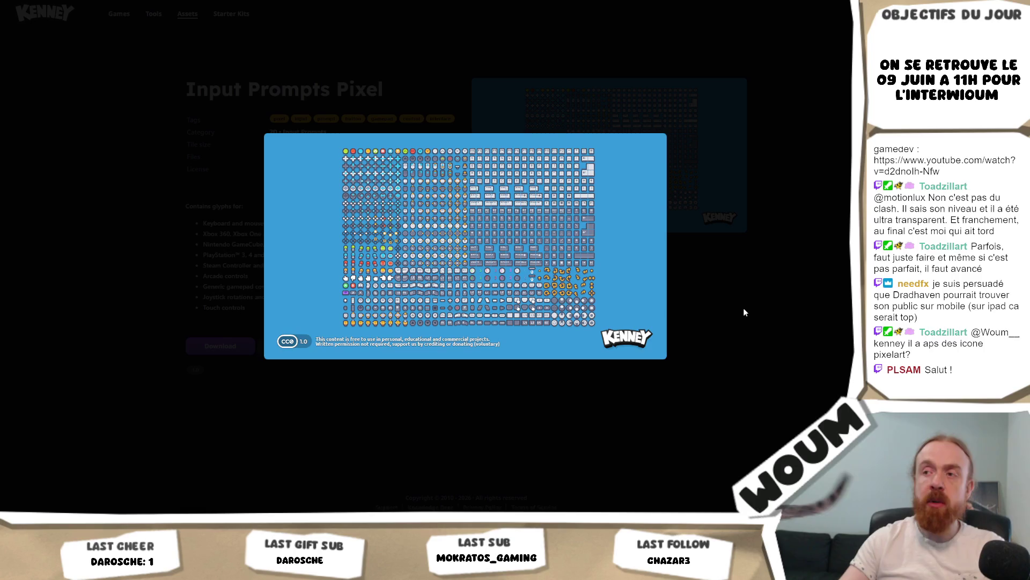
left_click(729, 311)
key("alt+Left")
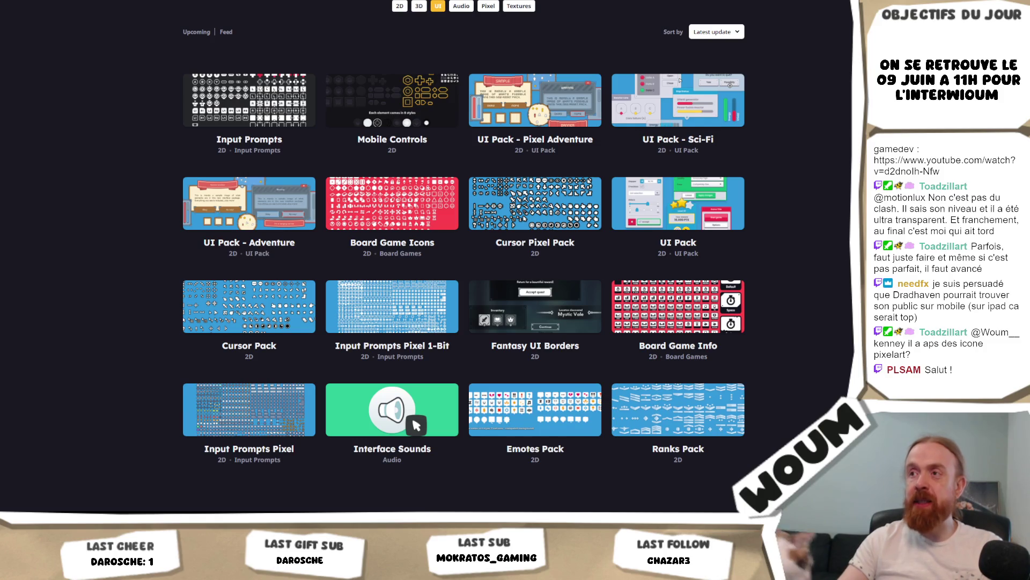
left_click(643, 240)
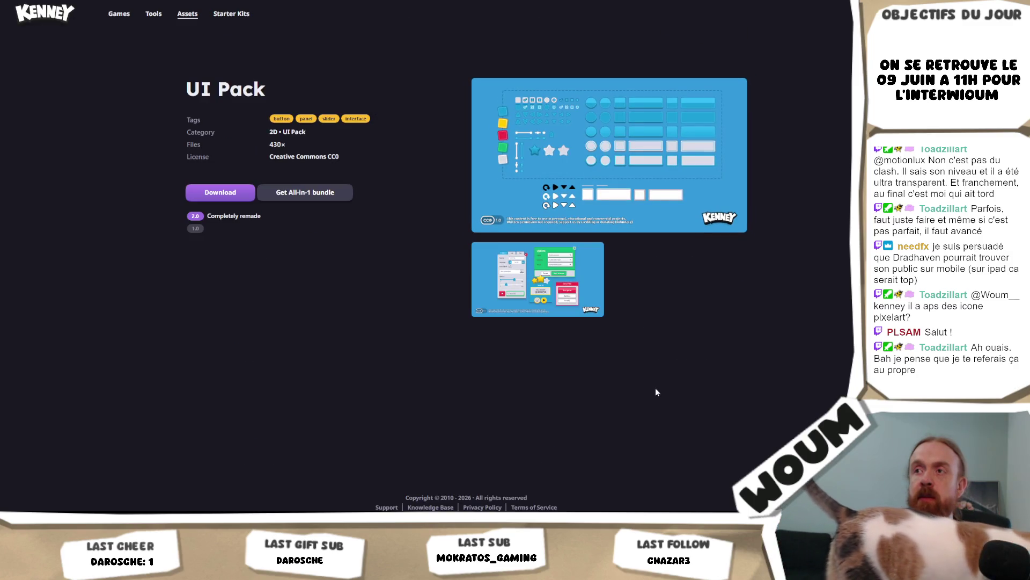
Look over the Input Prompts pack (1500 files) and return to the Unity editor.
key("alt+Left")
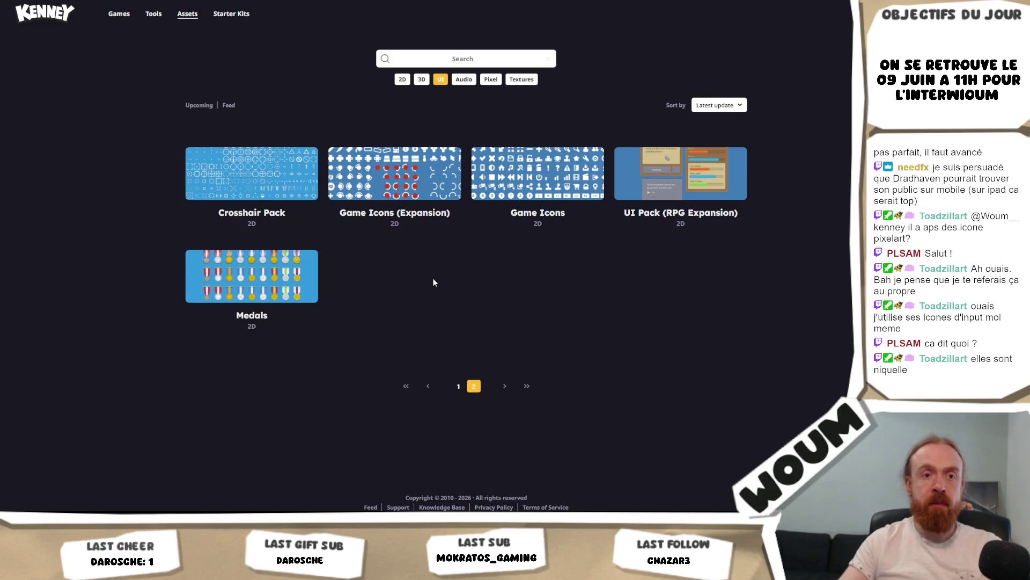
key("alt+Left")
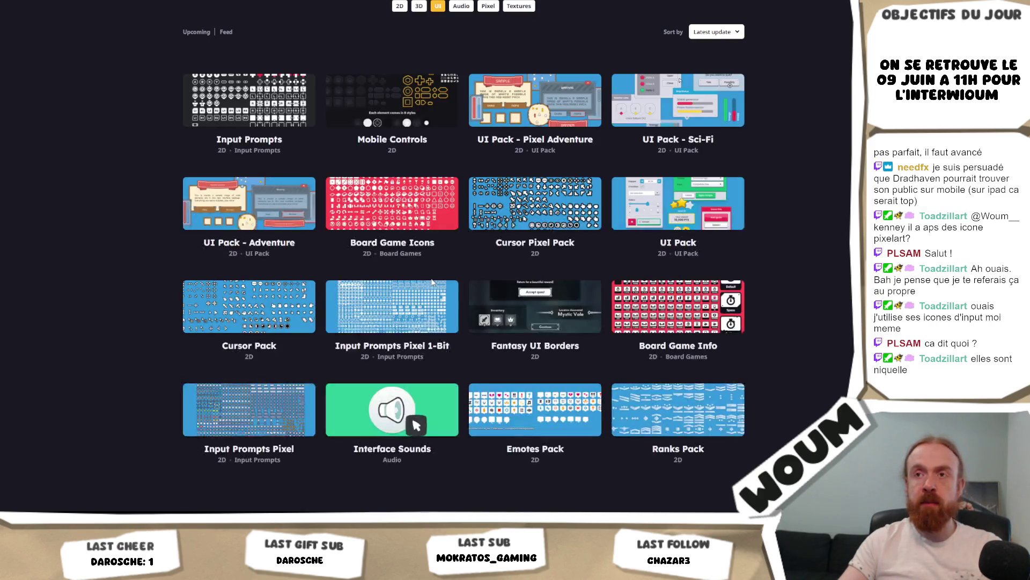
left_click(263, 104)
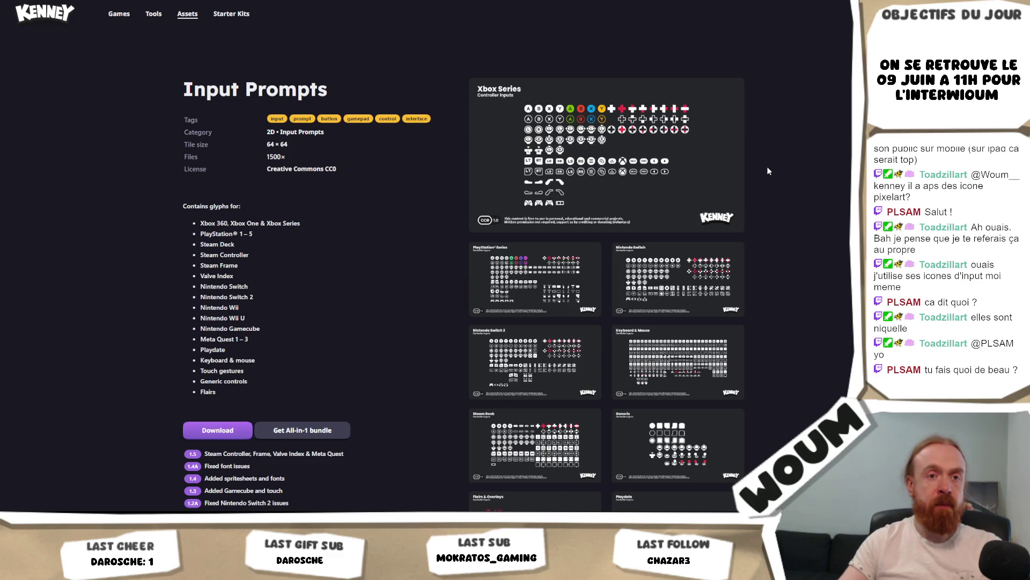
key("alt+Left")
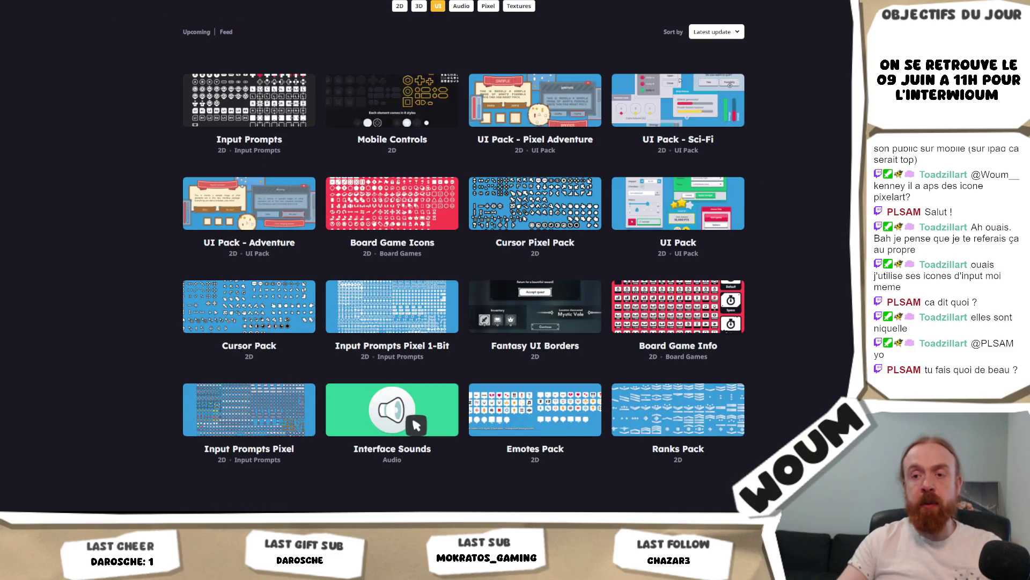
key("alt+Tab")
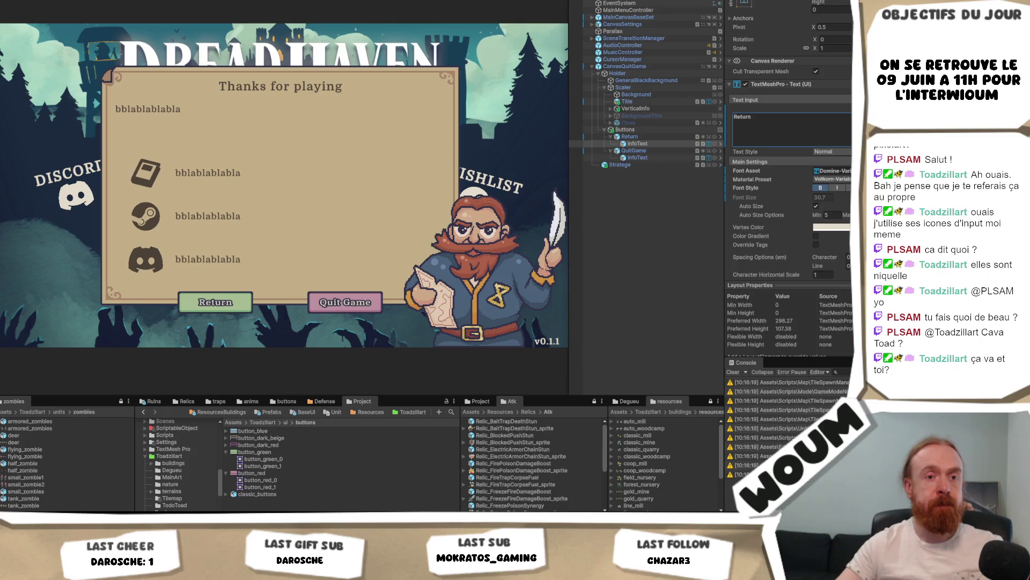
Review GeneralBlackBackground's Global Background fade timings and Canvas Group settings.
key("Escape")
left_click(792, 129)
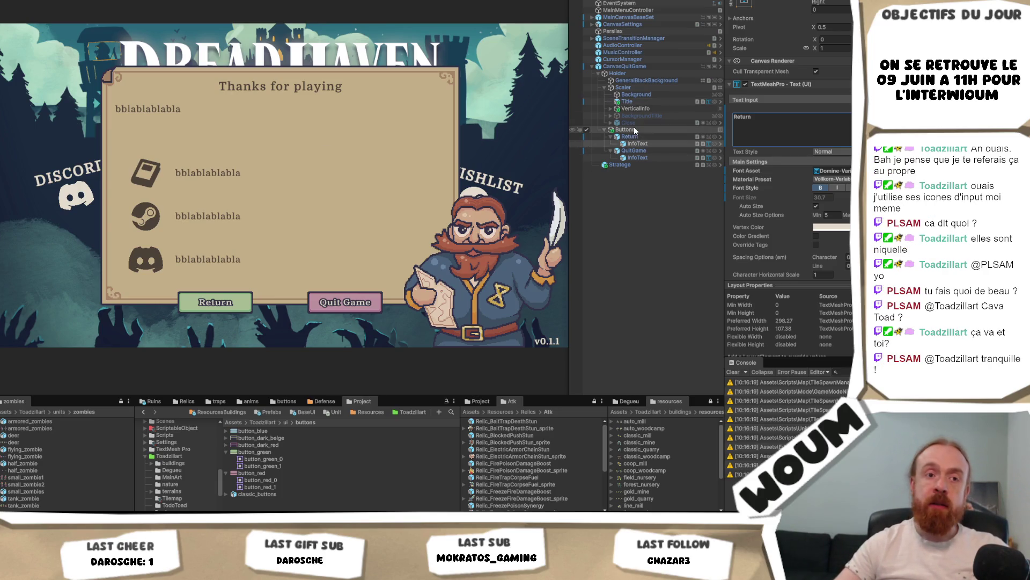
left_click(666, 67)
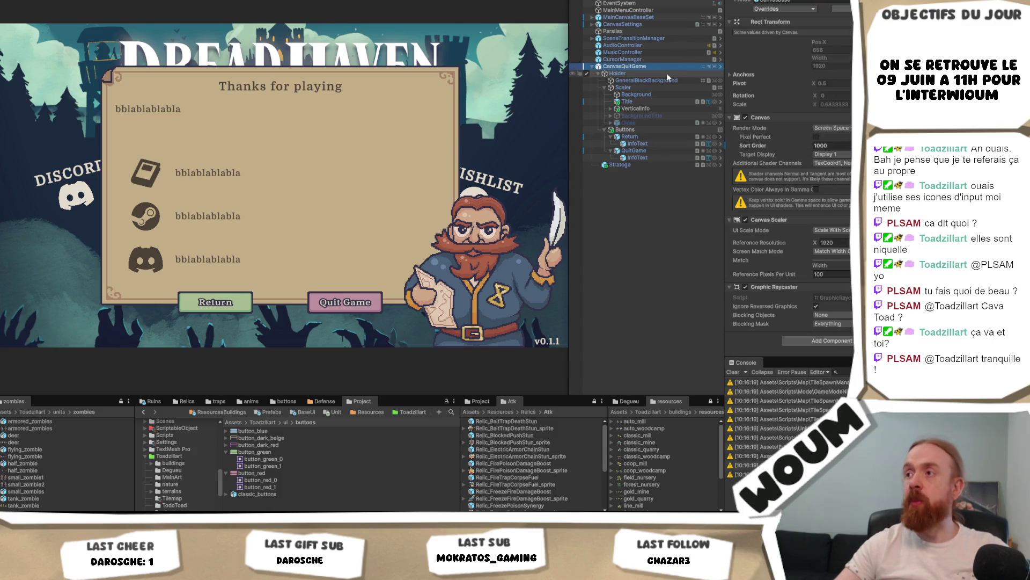
left_click(667, 79)
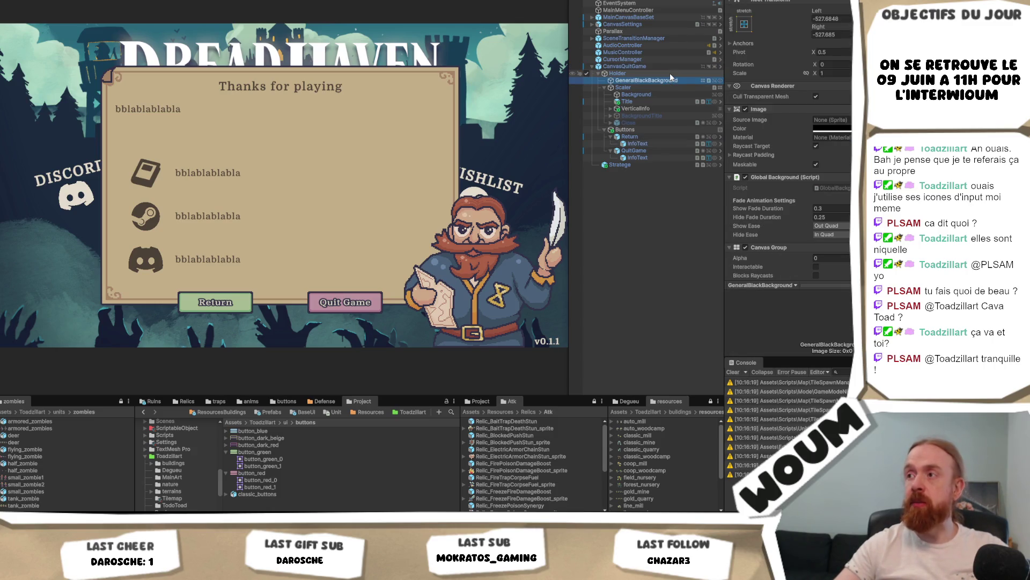
scroll(755, 121, "down", 3)
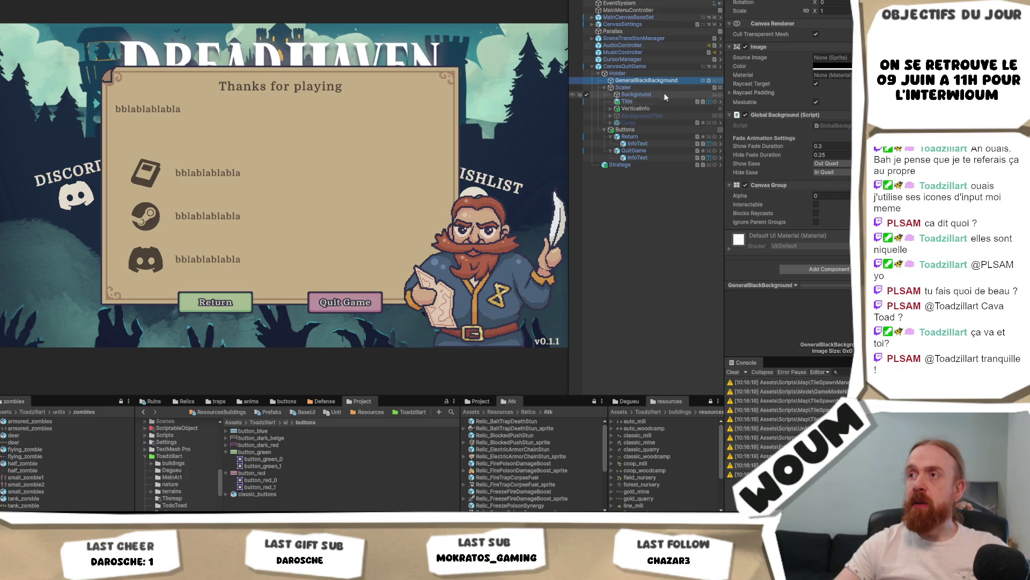
left_click(654, 89)
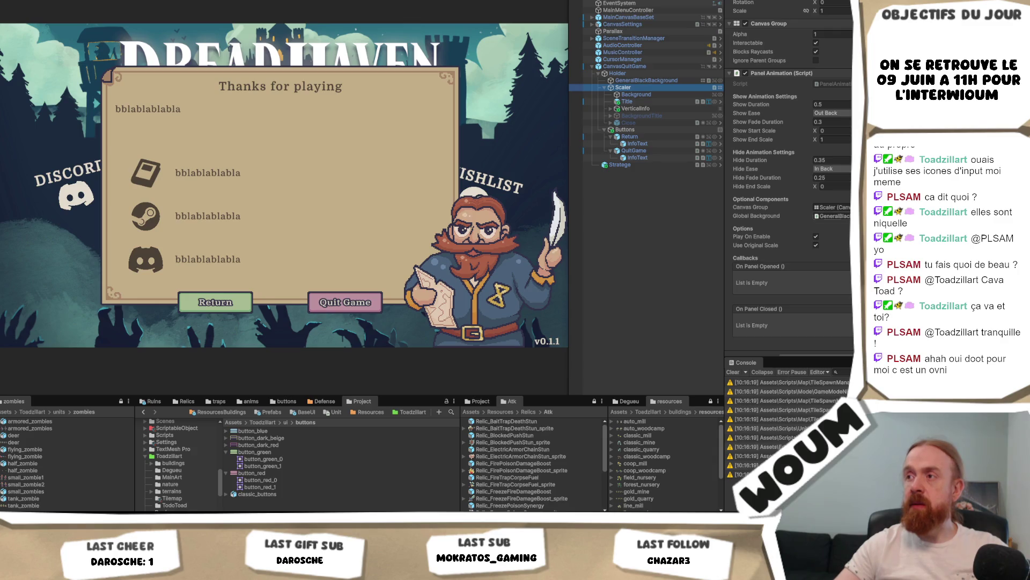
Ping GeneralBlackBackground from the Scaler's global background field, then inspect the Return text object.
left_click(832, 216)
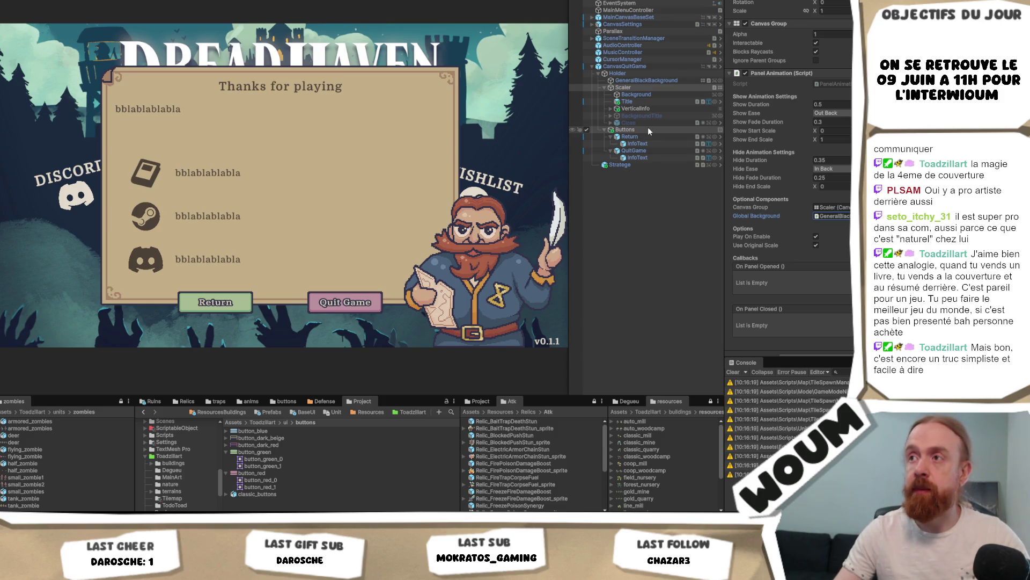
left_click(651, 137)
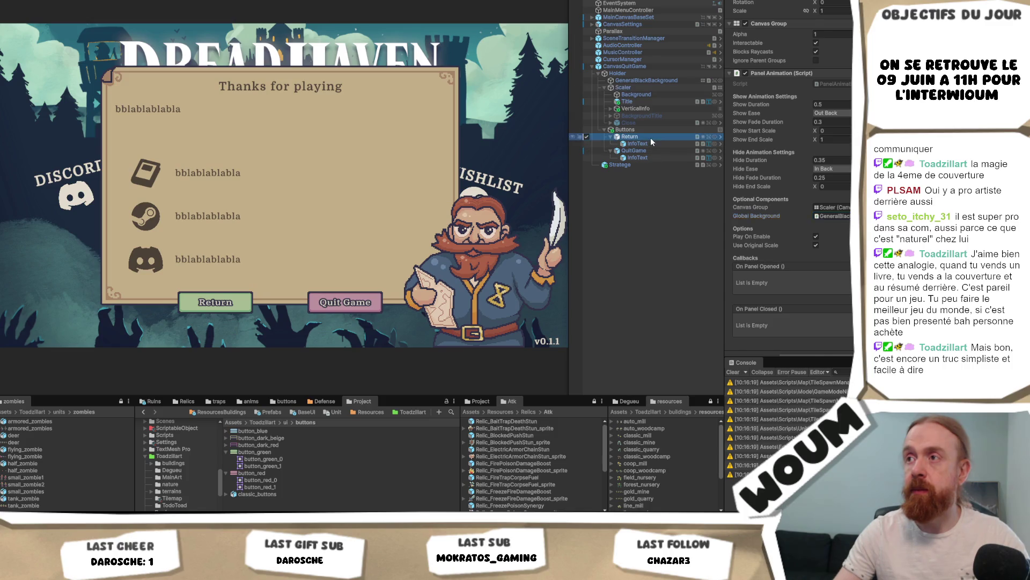
left_click(650, 143)
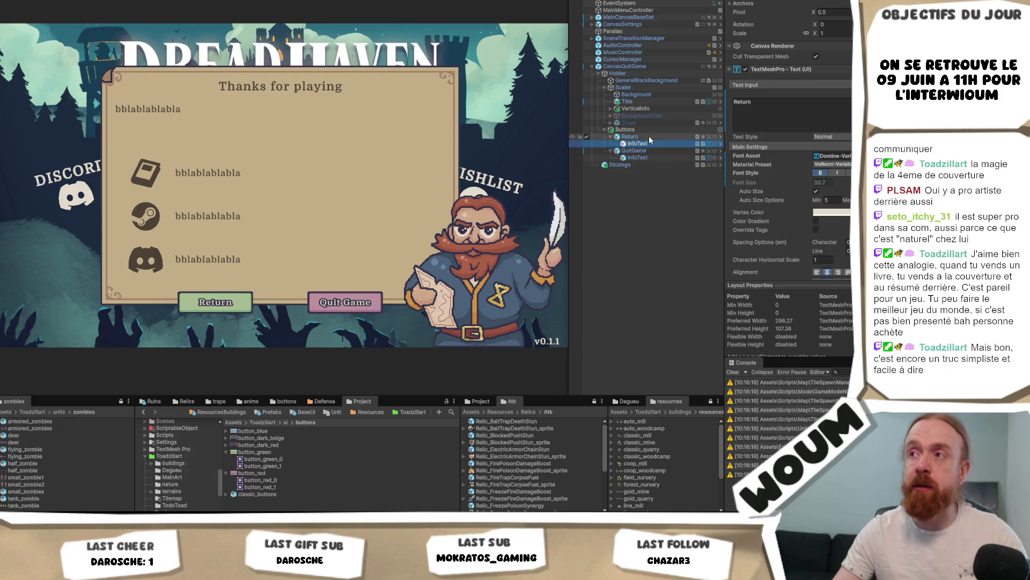
Inspect the Return button, the Buttons layout group and the QuitGame button's button_red image and script.
left_click(649, 136)
left_click(651, 130)
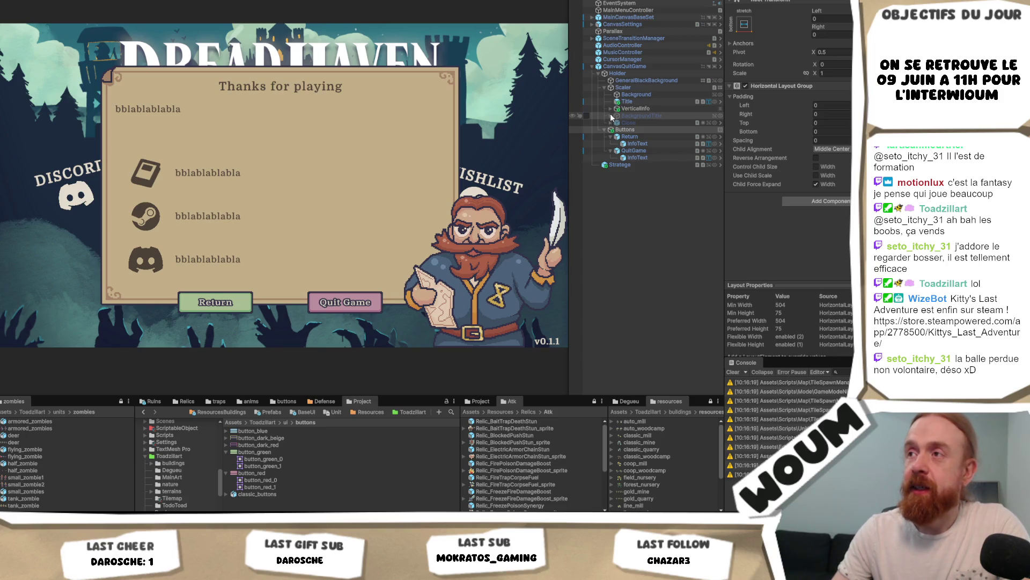
left_click(636, 153)
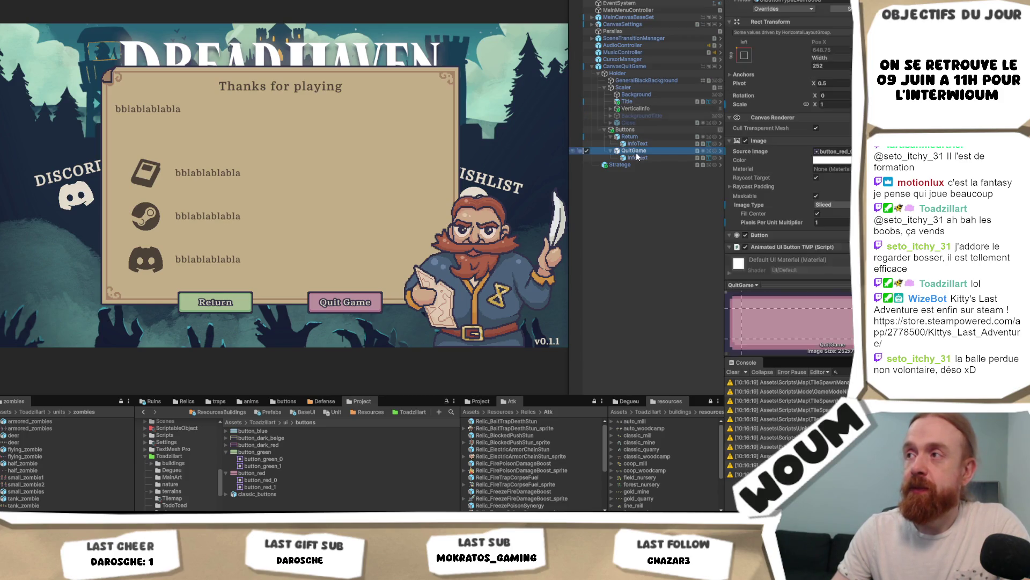
Inspect the QuitGame label text and the Return button's settings.
left_click(637, 158)
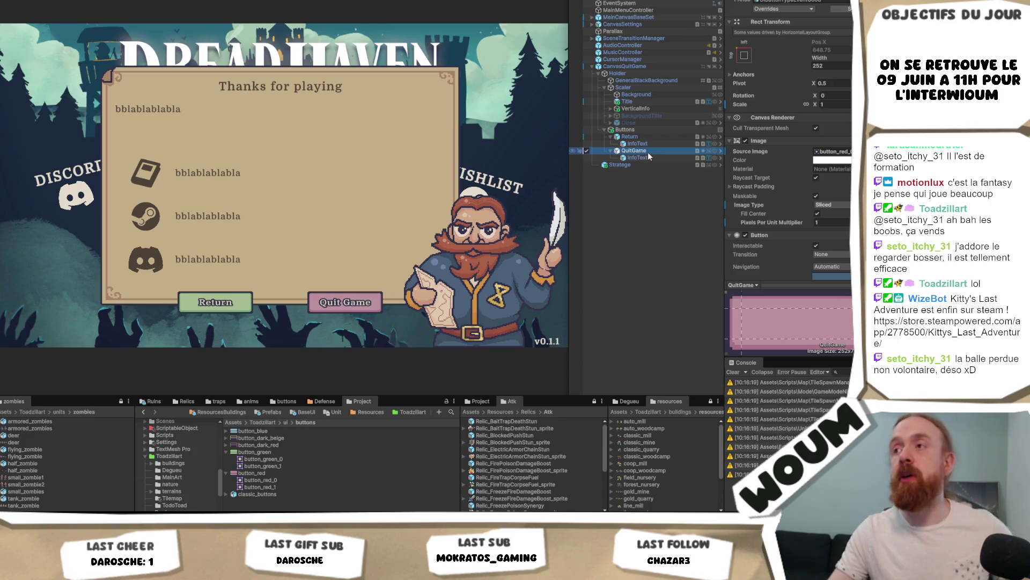
scroll(789, 161, "down", 10)
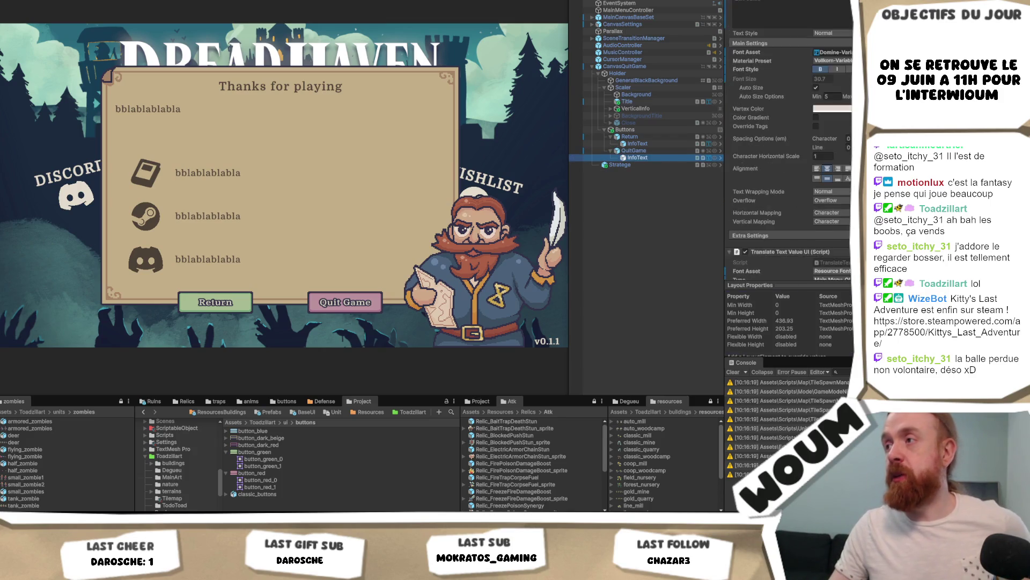
left_click(636, 137)
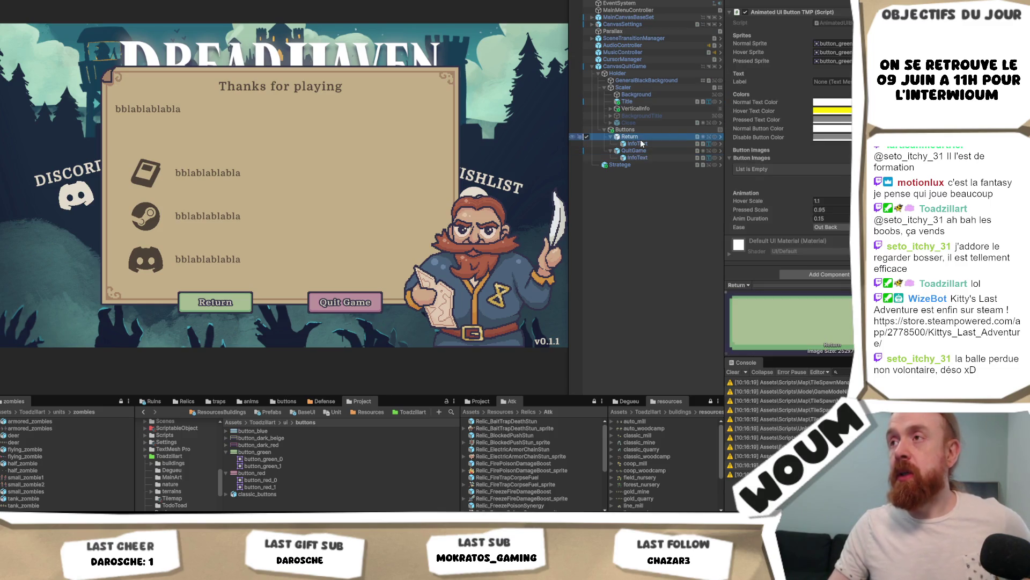
scroll(779, 98, "up", 2)
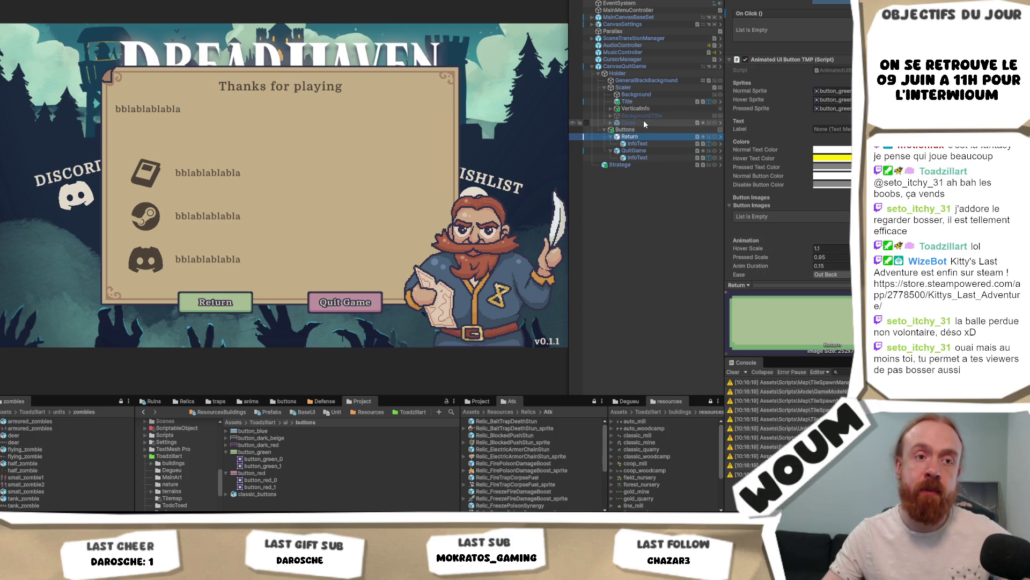
Expand VerticalInfo, Discord and Wishlist to show their Text and logo children.
left_click(611, 109)
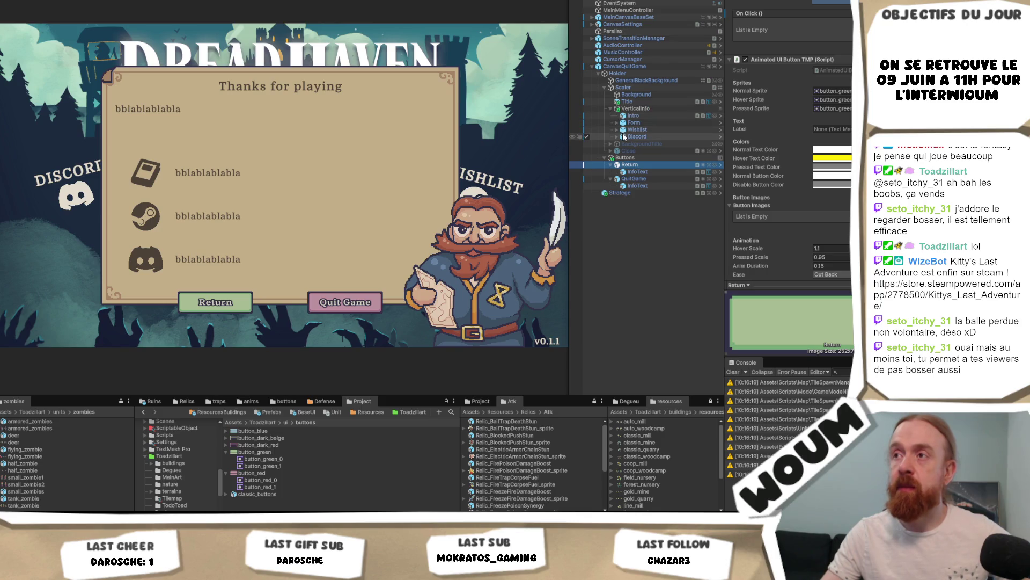
left_click(617, 137)
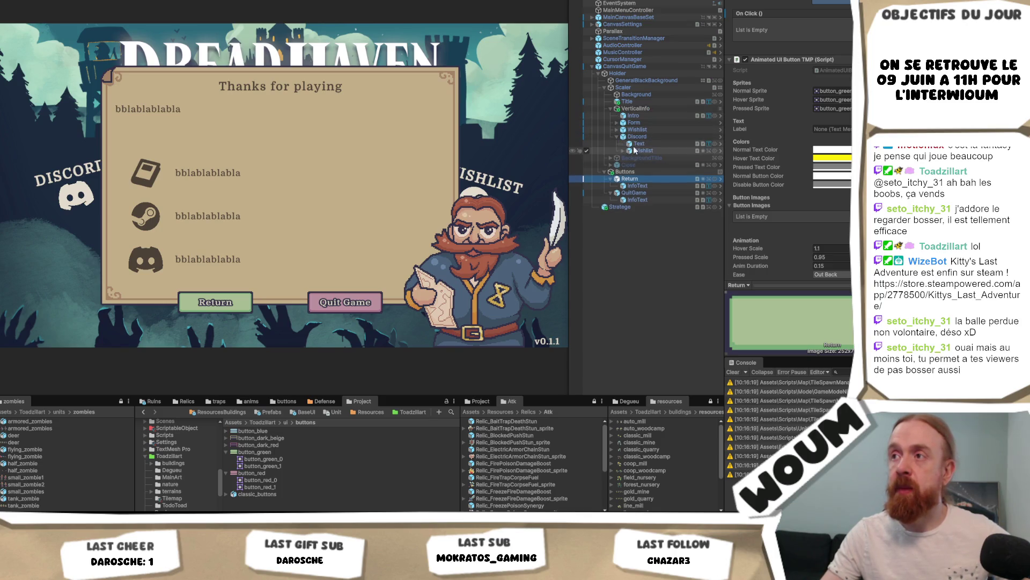
left_click(687, 144)
mouse_move(699, 149)
left_mouse_down()
mouse_move(654, 152)
mouse_move(651, 163)
left_mouse_up()
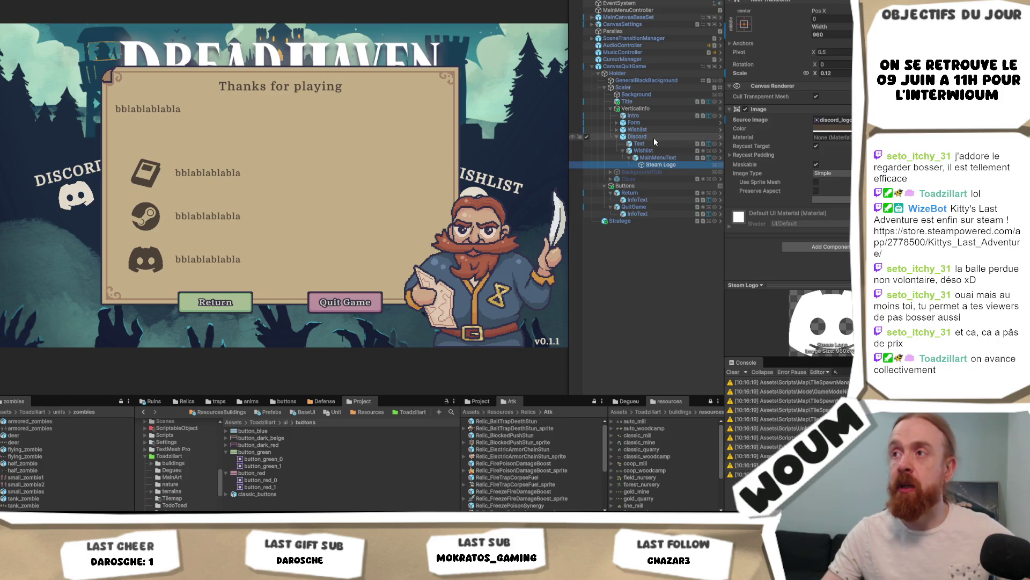
Set the Discord Text's Translate Text Type back to the Quit Game Menu key.
left_click(654, 137)
left_click(654, 143)
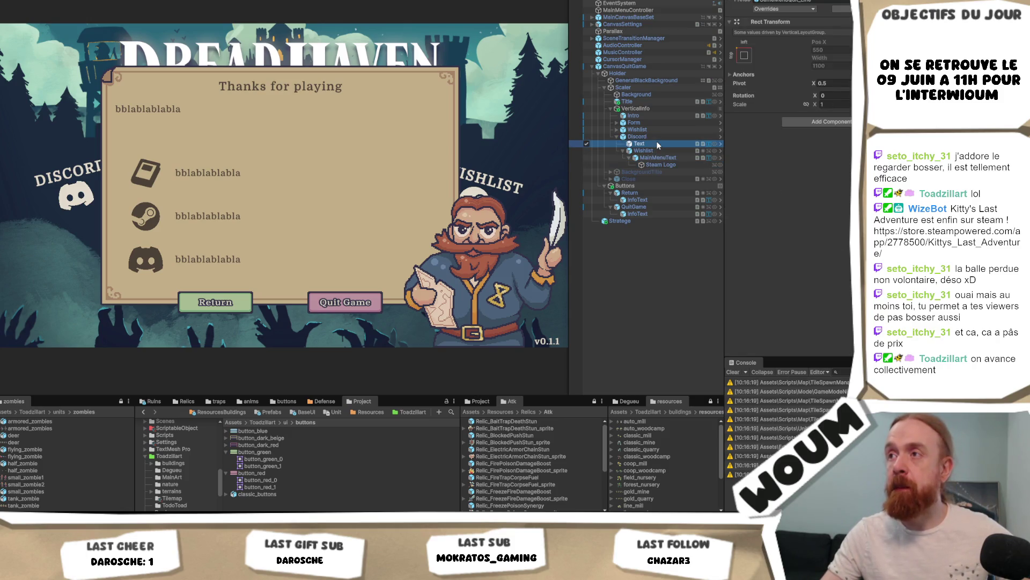
scroll(789, 140, "down", 3)
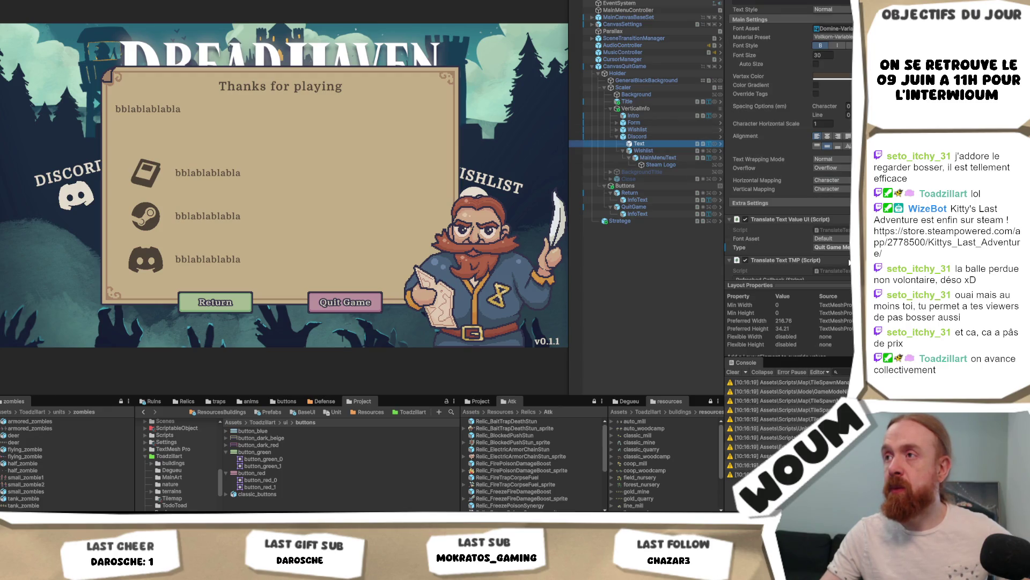
left_click(845, 247)
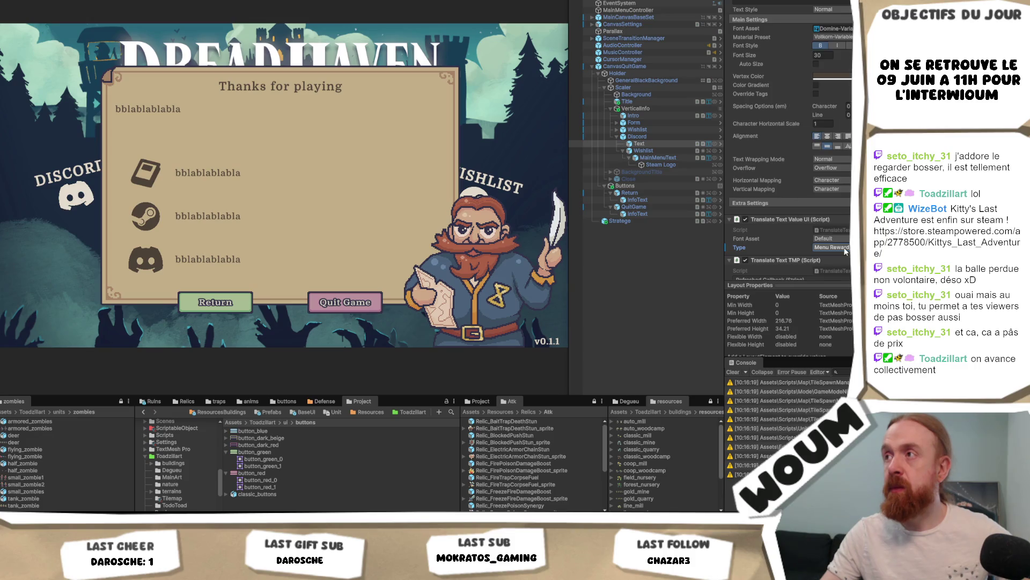
left_click(845, 248)
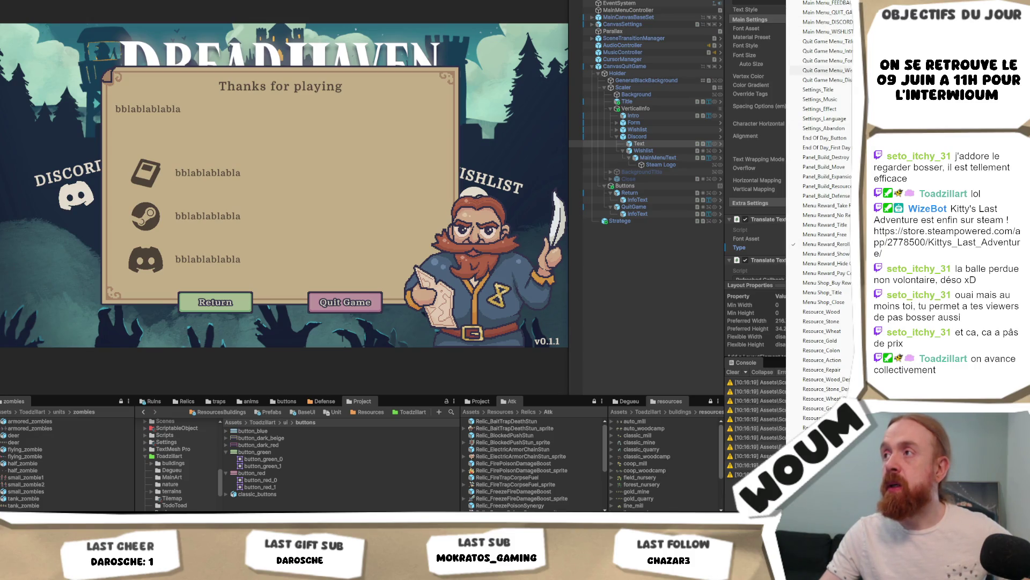
left_click(827, 70)
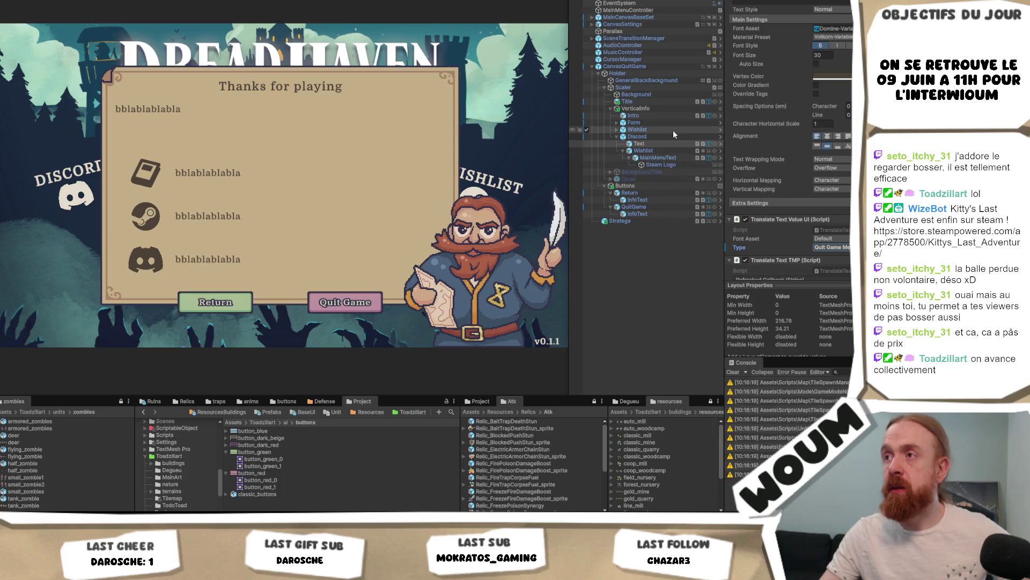
Expand the Wishlist and Form entries to show their Text children, then select CanvasQuitGame.
left_click(616, 130)
left_click(639, 137)
left_click(634, 122)
key("ctrl+shift+v")
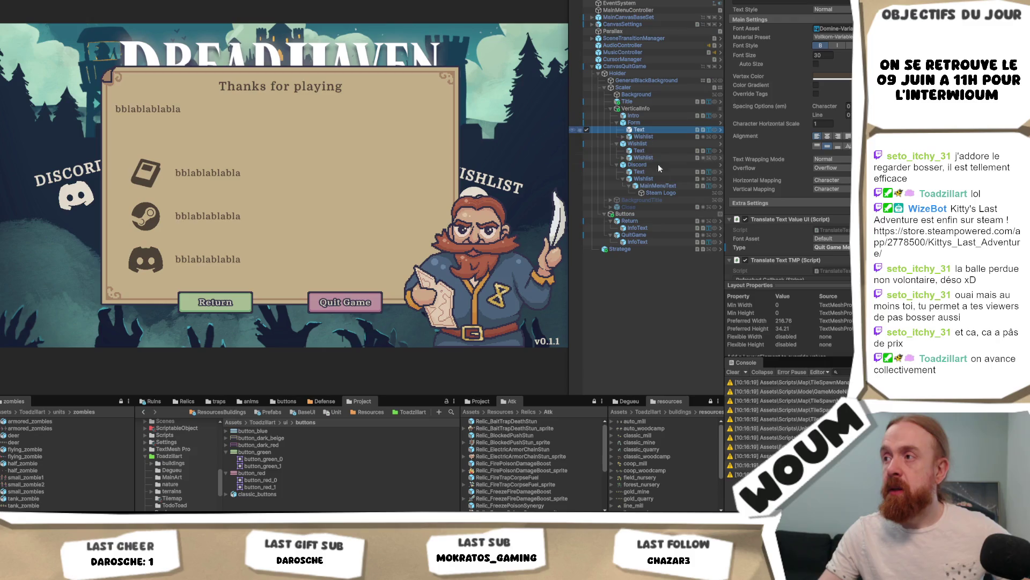
left_click(484, 59)
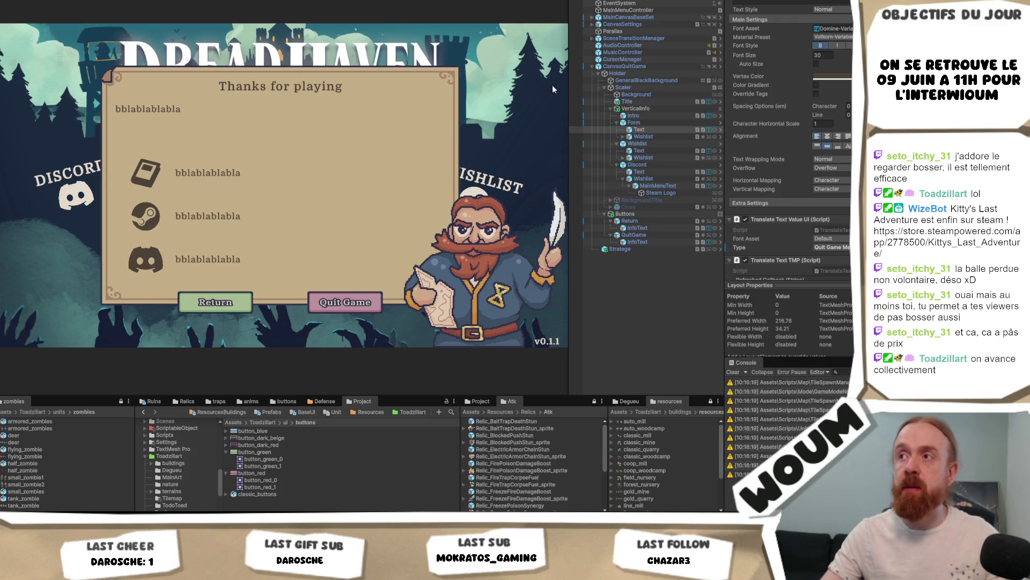
left_click(636, 66)
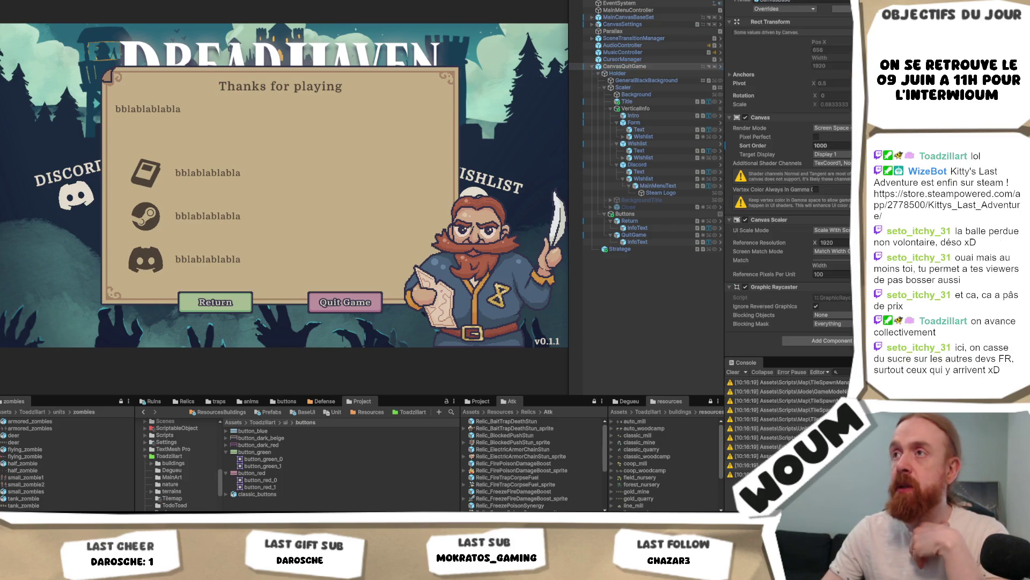
Deactivate CanvasQuitGame, click QUIT GAME twice in the running menu, then stop Play mode.
left_click(394, 208)
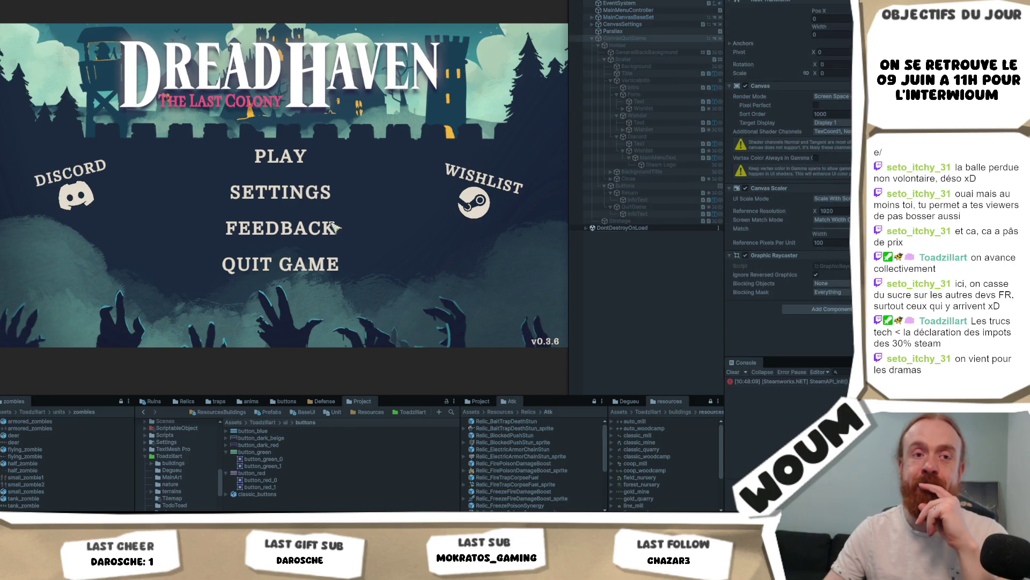
left_click(320, 266)
left_click(327, 263)
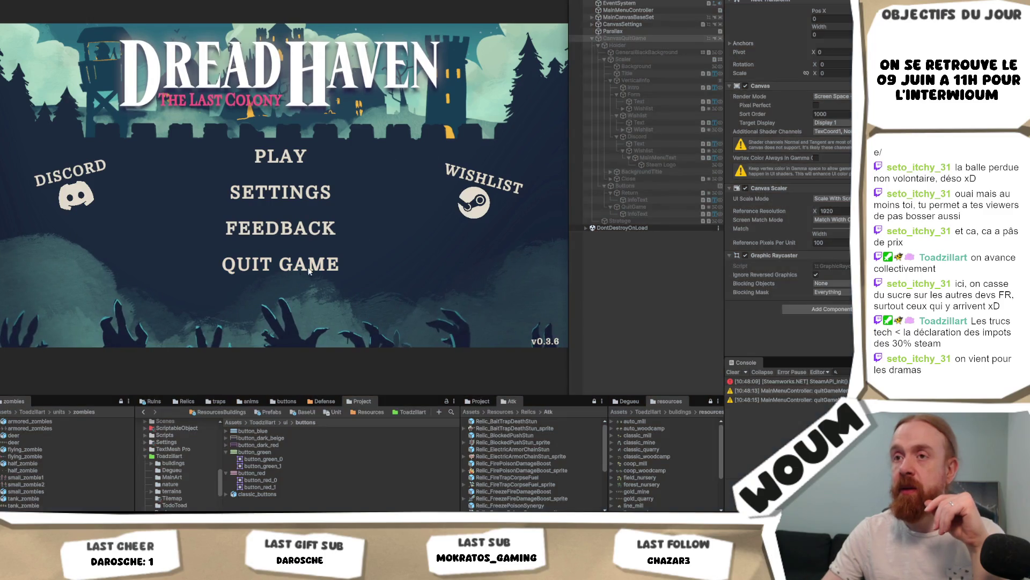
key("ctrl+p")
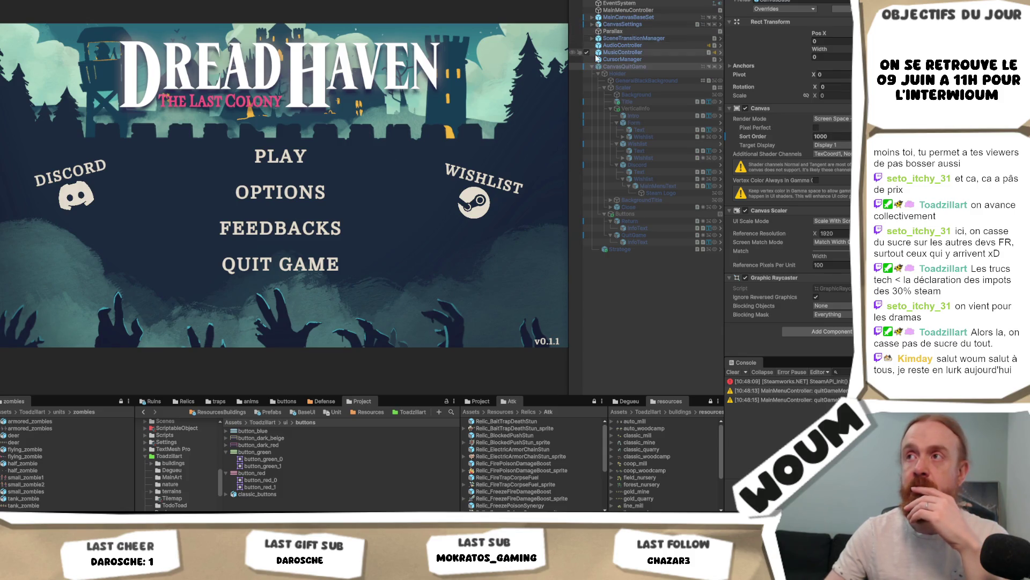
Expand CanvasSettings and MainCanvasBaseSet, inspect MainCanvasBaseSet's Canvas, then select the button Holder.
left_click(592, 25)
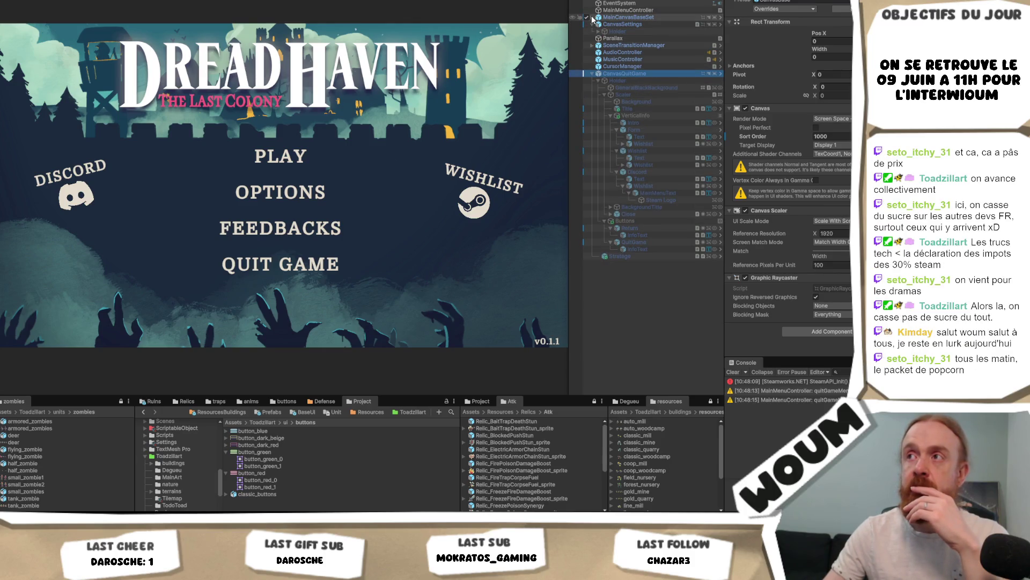
left_click(592, 17)
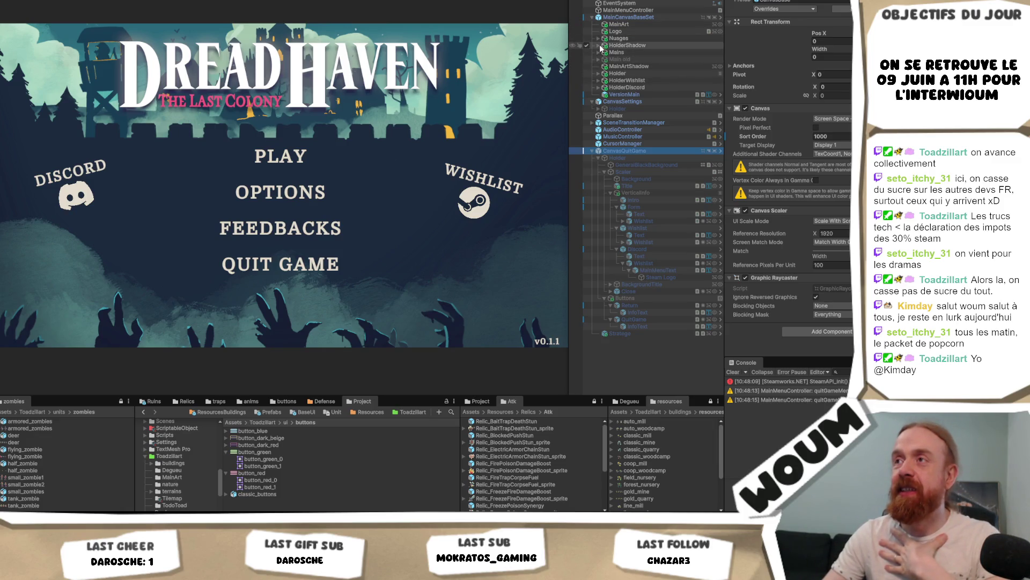
left_click(631, 18)
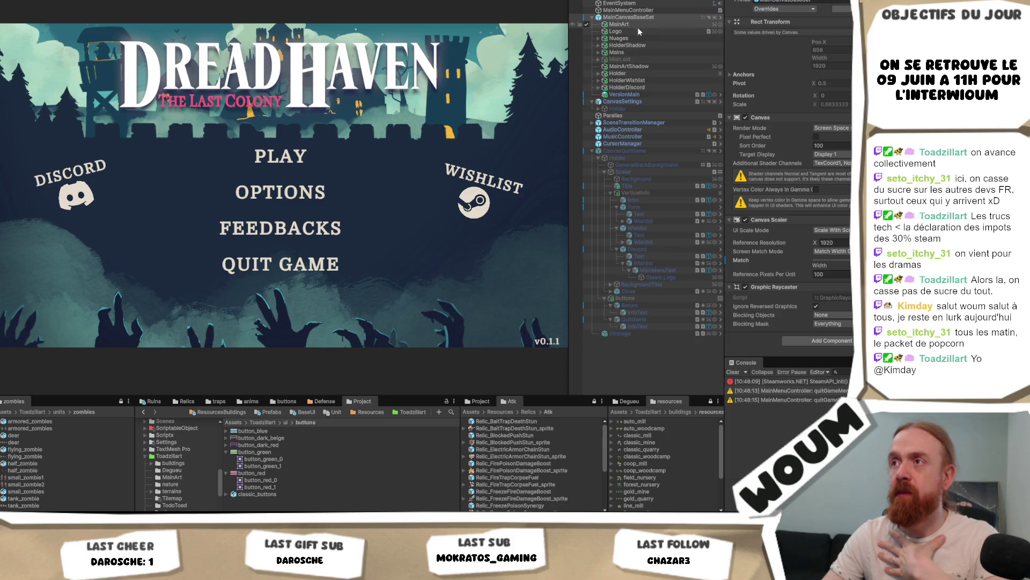
left_click(598, 74)
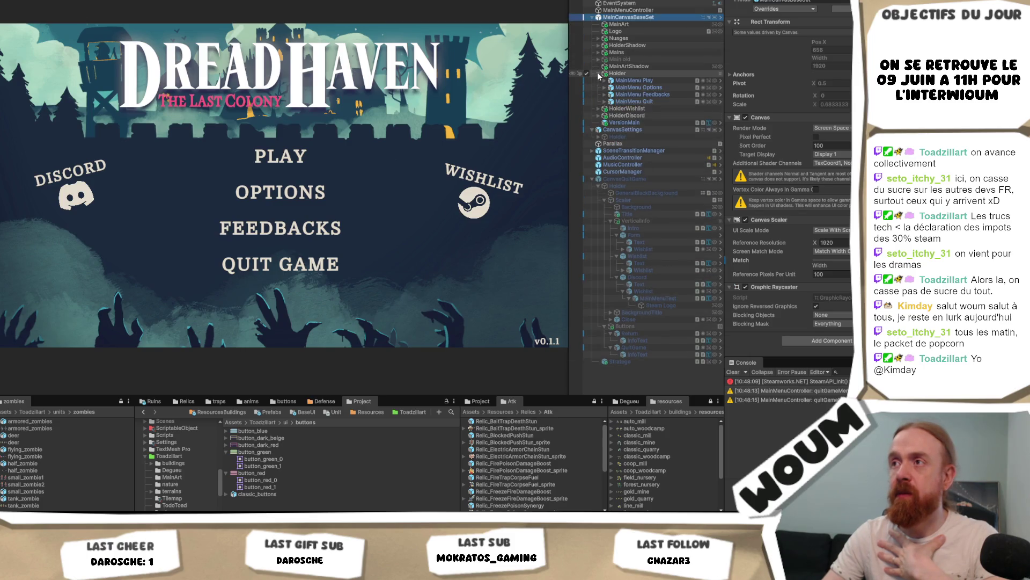
Rename the main menu's button holder to 'Holder Buttons' and select MainMenu Quit.
left_click(633, 74)
key("Return")
type("Holder Buttons")
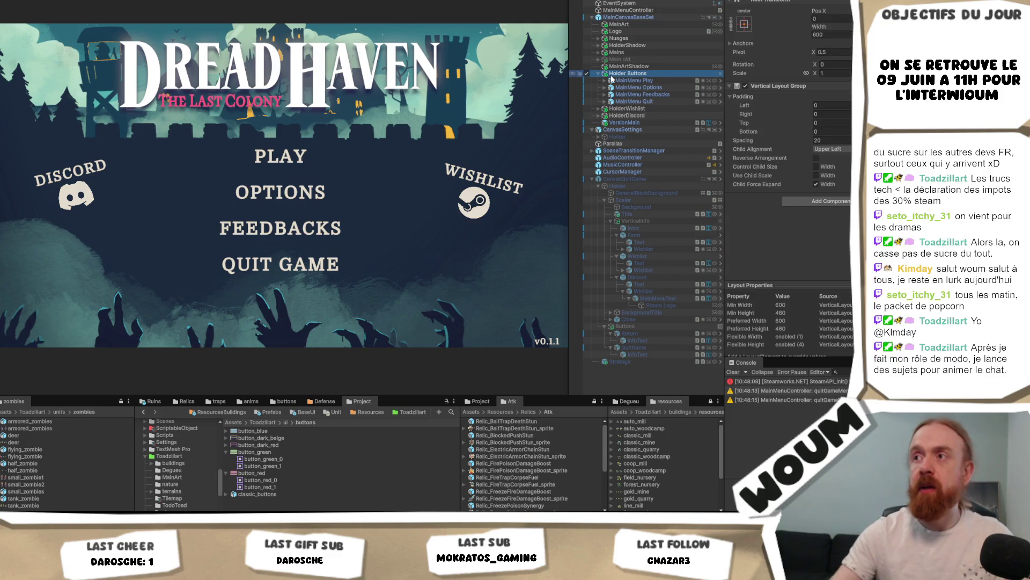
left_click(658, 102)
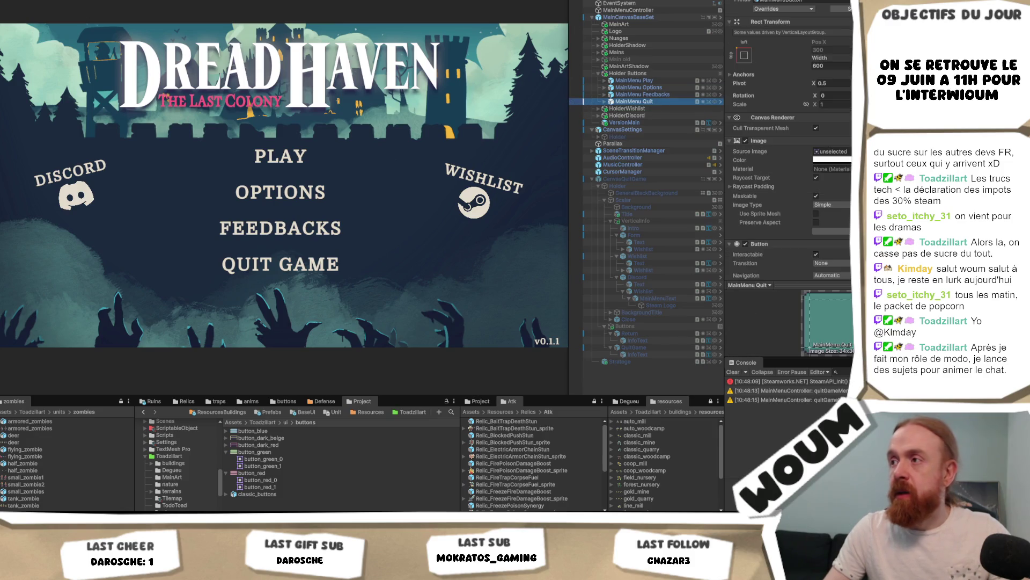
Follow the Quit button's On Click target to select MainMenuController.
scroll(772, 130, "down", 3)
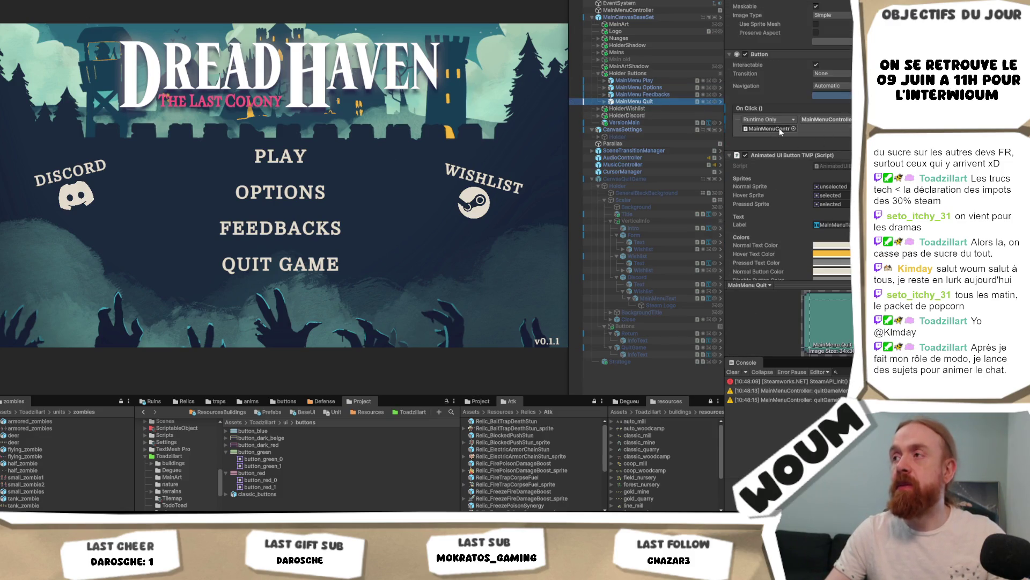
scroll(779, 128, "down", 2)
left_click(772, 104)
double_click(772, 105)
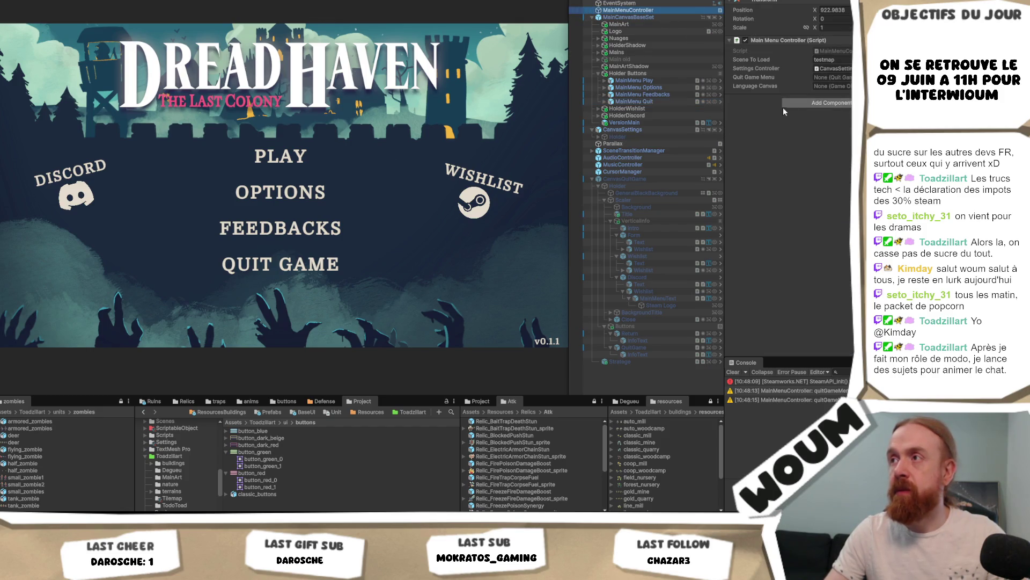
Add a Quit Game Menu component to MainMenuController via search 'QuitG', review it, then undo.
left_click(592, 179)
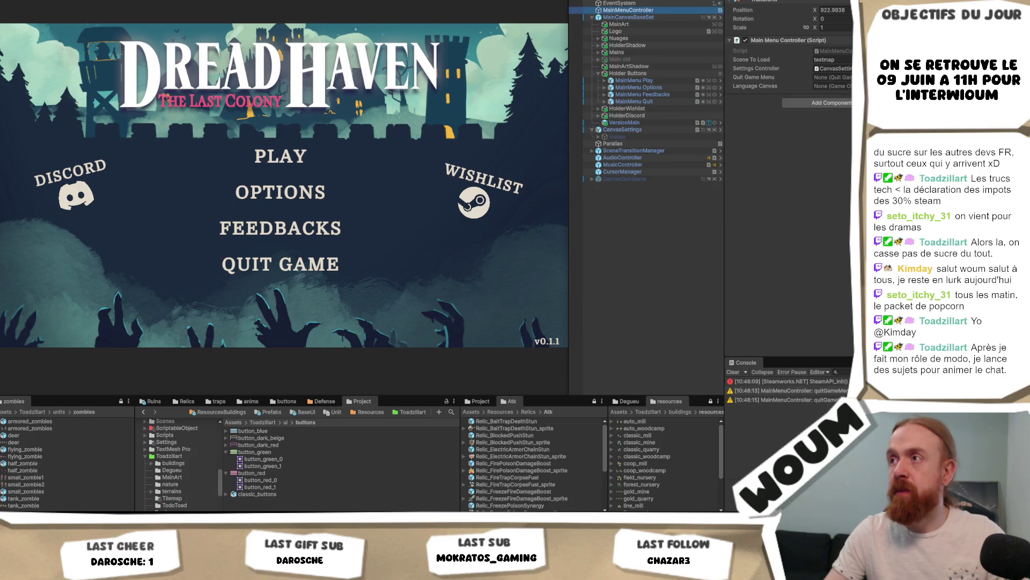
left_click(832, 86)
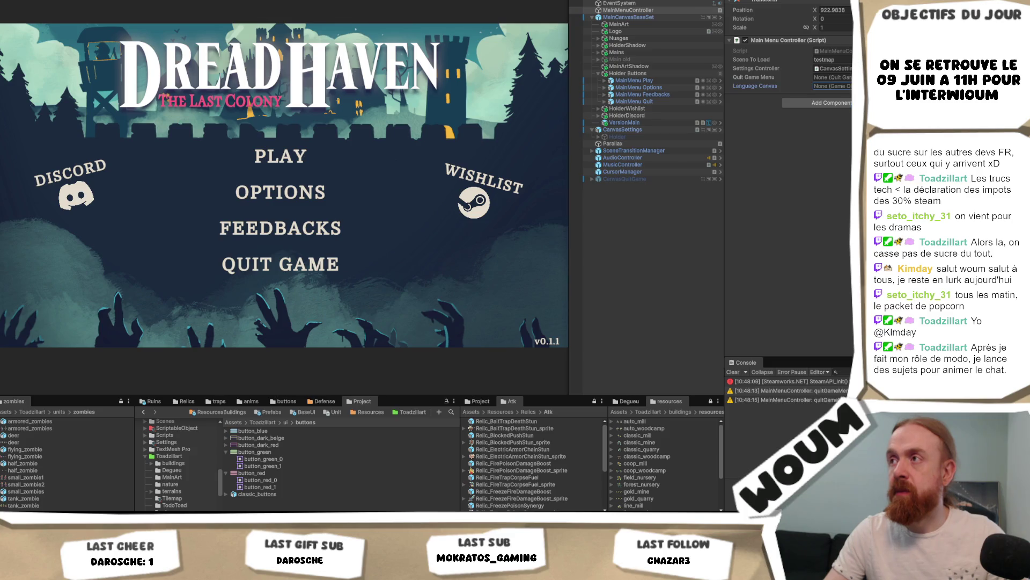
left_click(819, 102)
type("QuitG")
key("Return")
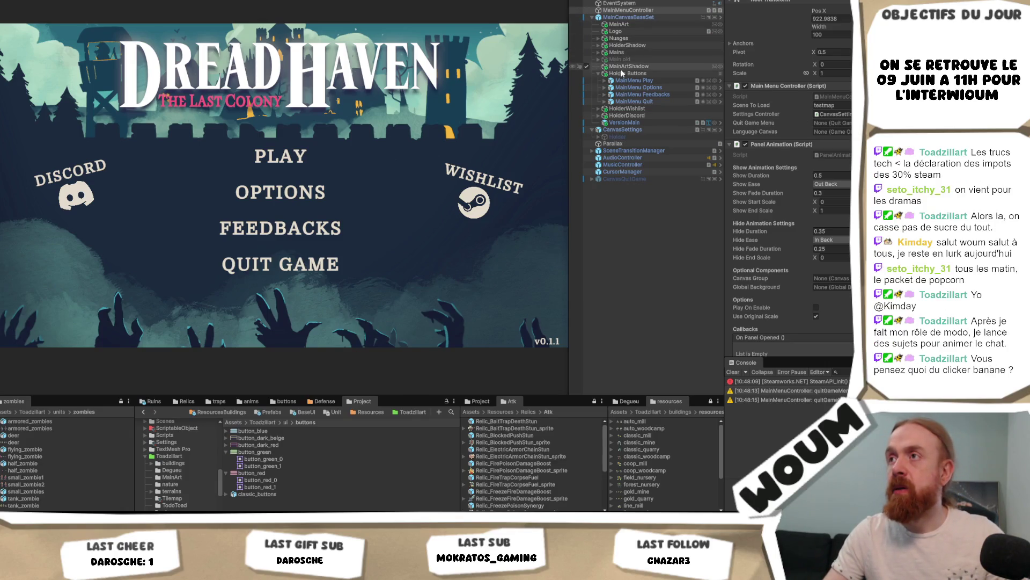
scroll(821, 138, "down", 1)
scroll(821, 137, "down", 5)
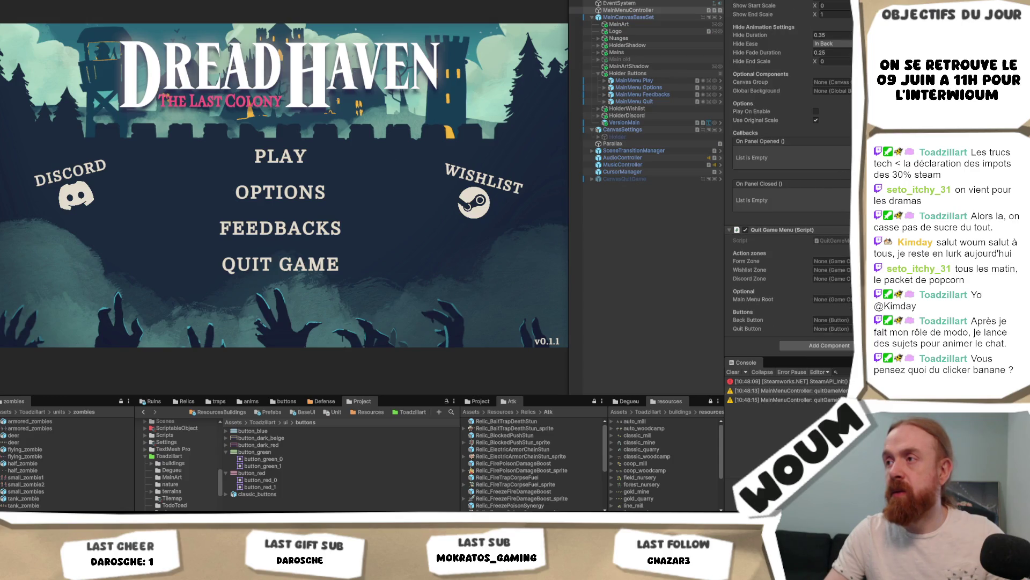
scroll(826, 230, "up", 3)
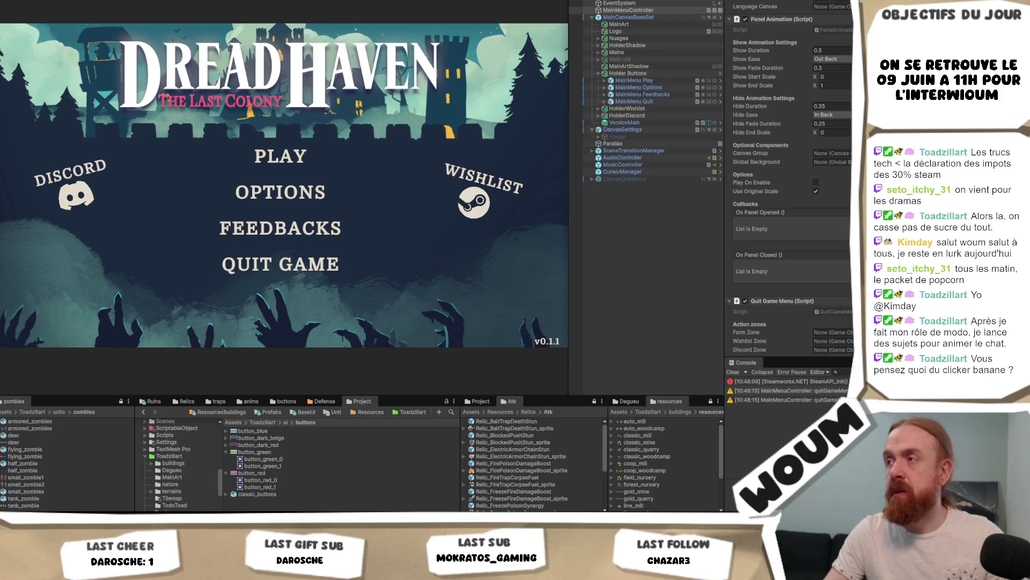
scroll(769, 301, "up", 5)
key("ctrl+z")
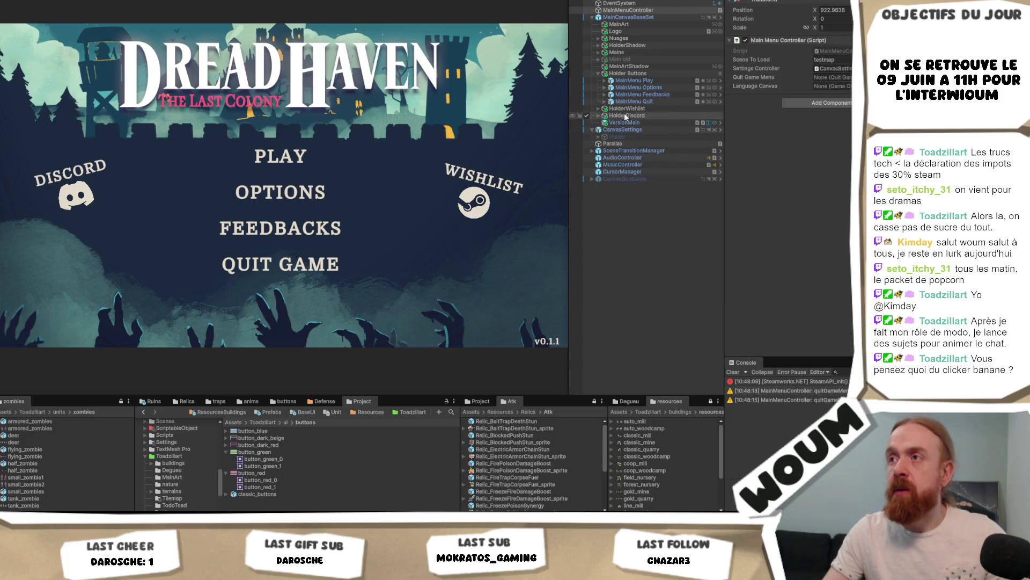
Select the quit popup's Scaler under CanvasQuitGame and scroll to its Quit Game Menu component.
left_click(592, 178)
left_click(636, 186)
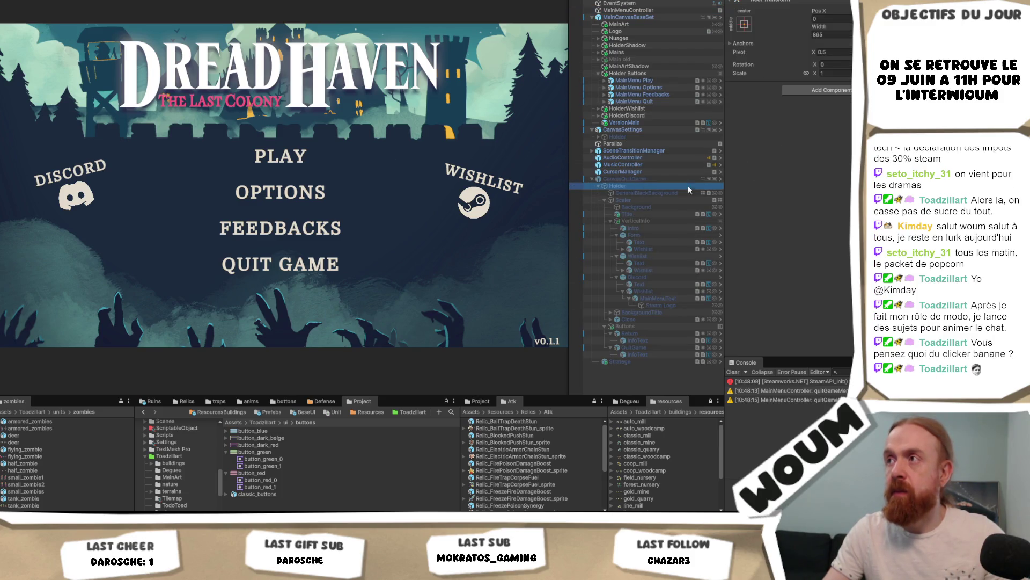
left_click(647, 201)
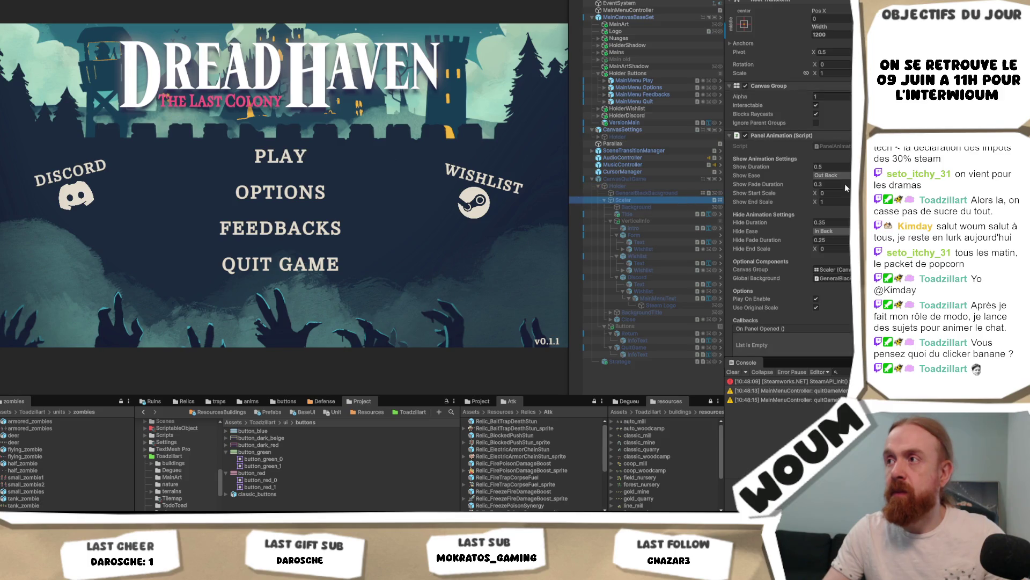
scroll(789, 242, "down", 3)
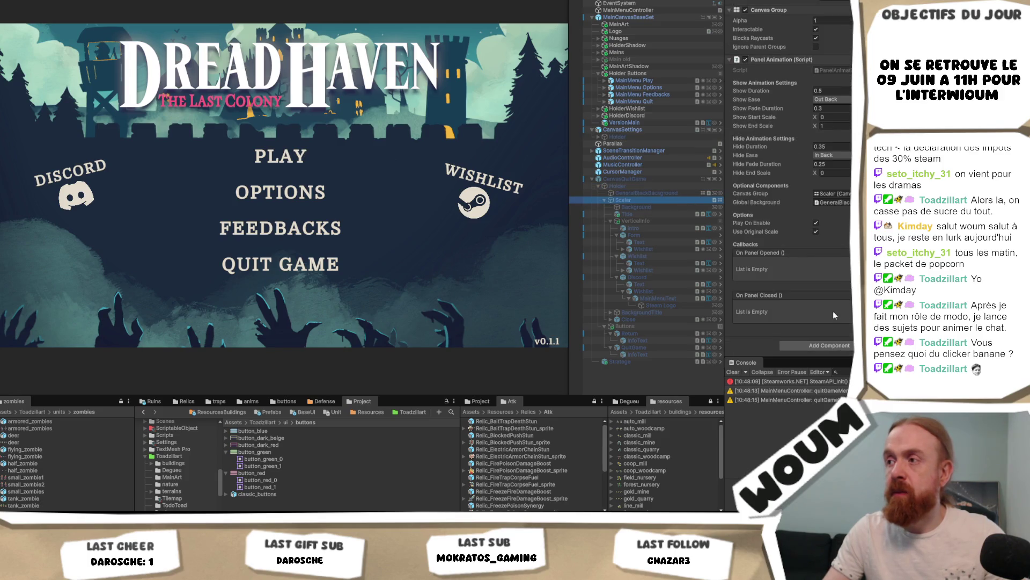
scroll(789, 301, "down", 4)
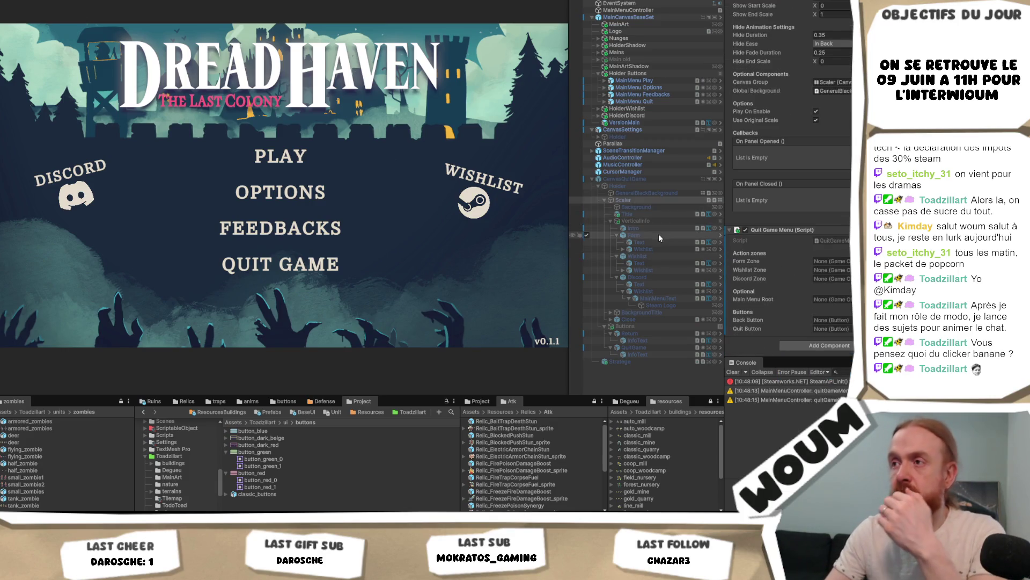
Assign Form, Wishlist and Discord zones, the Main Menu Root, and the Return and QuitGame buttons.
left_click_drag(660, 236, 830, 262)
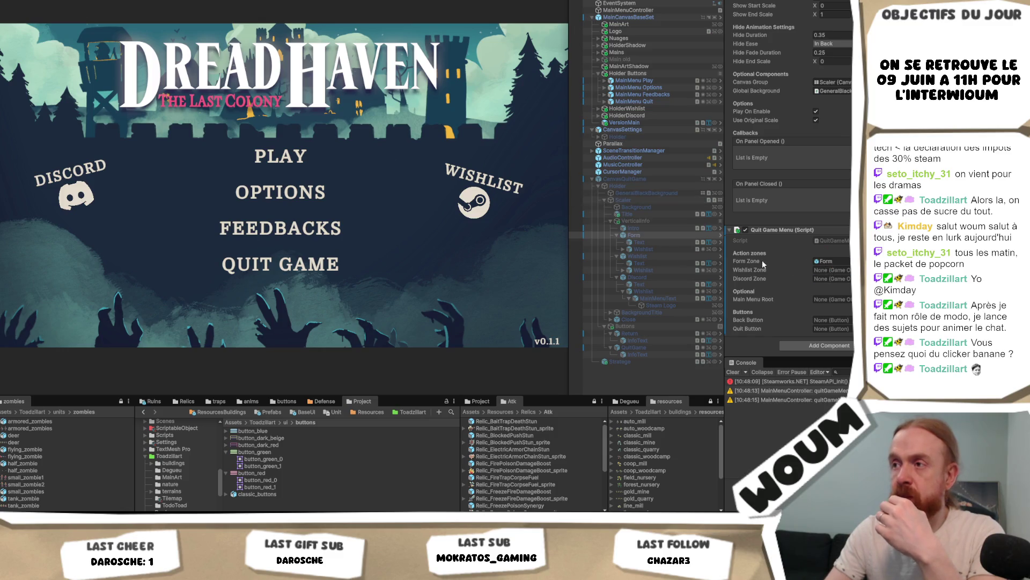
mouse_move(639, 256)
left_mouse_down()
mouse_move(829, 279)
mouse_move(827, 271)
left_mouse_up()
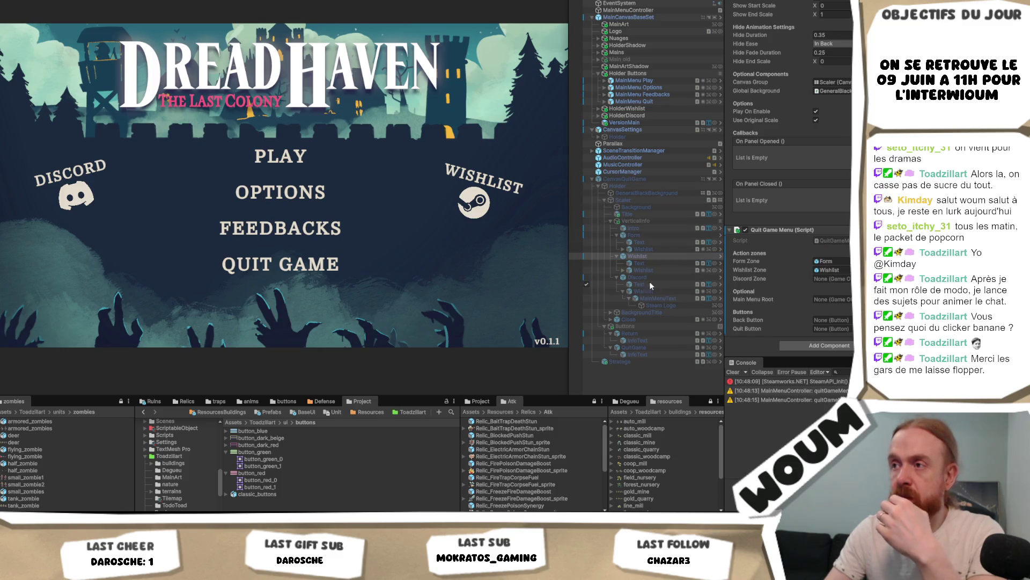
mouse_move(643, 280)
left_mouse_down()
mouse_move(650, 200)
mouse_move(831, 278)
left_mouse_up()
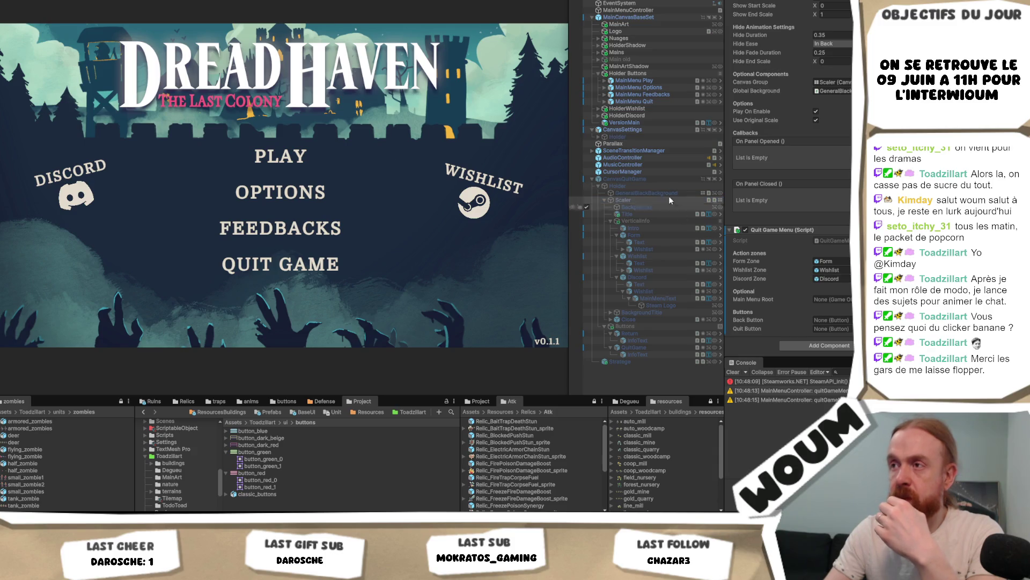
left_click_drag(628, 17, 841, 303)
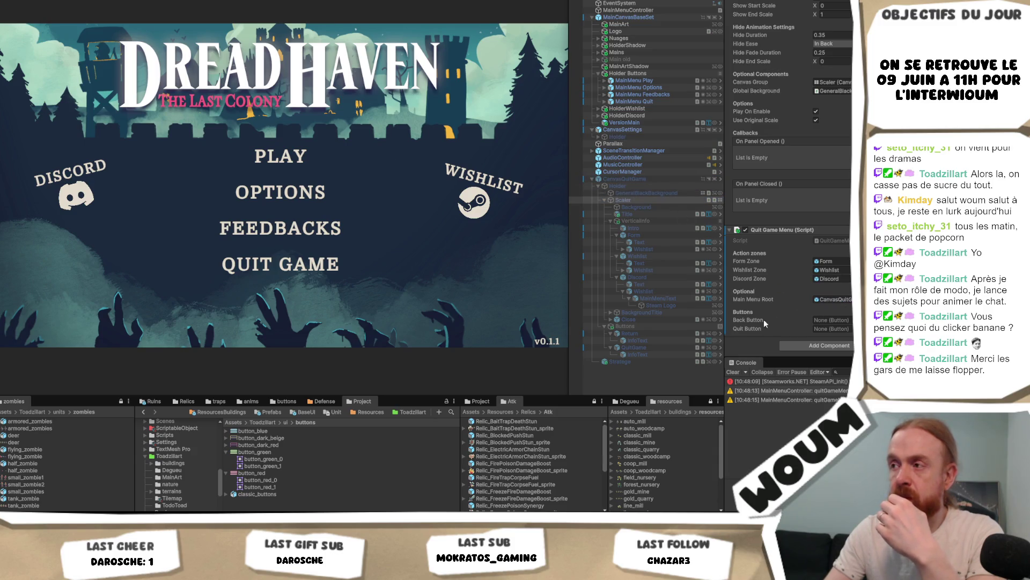
mouse_move(652, 336)
left_mouse_down()
mouse_move(831, 320)
mouse_move(638, 347)
mouse_move(831, 328)
left_mouse_up()
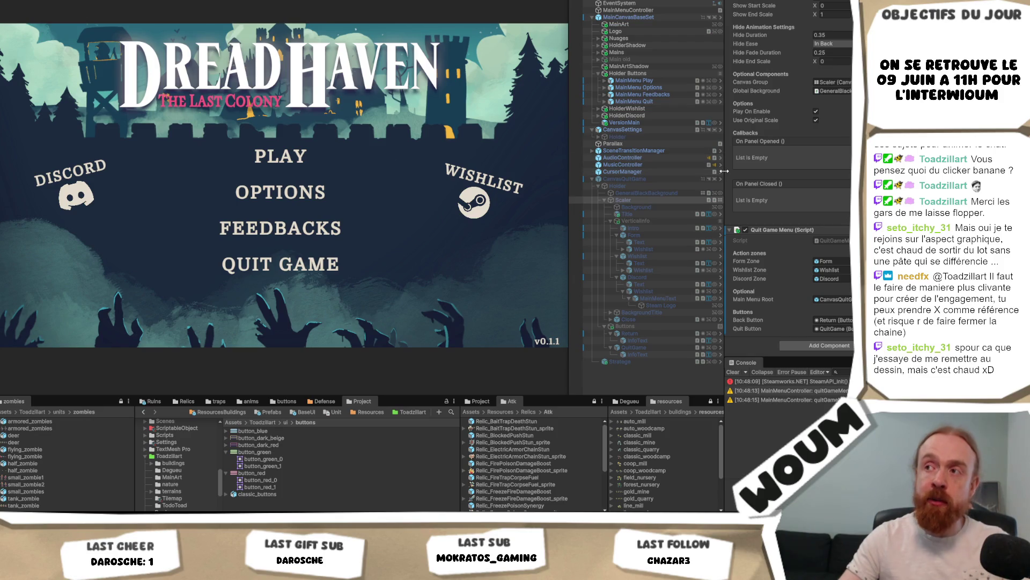
Widen the Inspector and Game view panels, then select the CanvasQuitGame popup canvas.
mouse_move(724, 171)
left_mouse_down()
mouse_move(702, 179)
mouse_move(762, 184)
mouse_move(731, 191)
left_mouse_up()
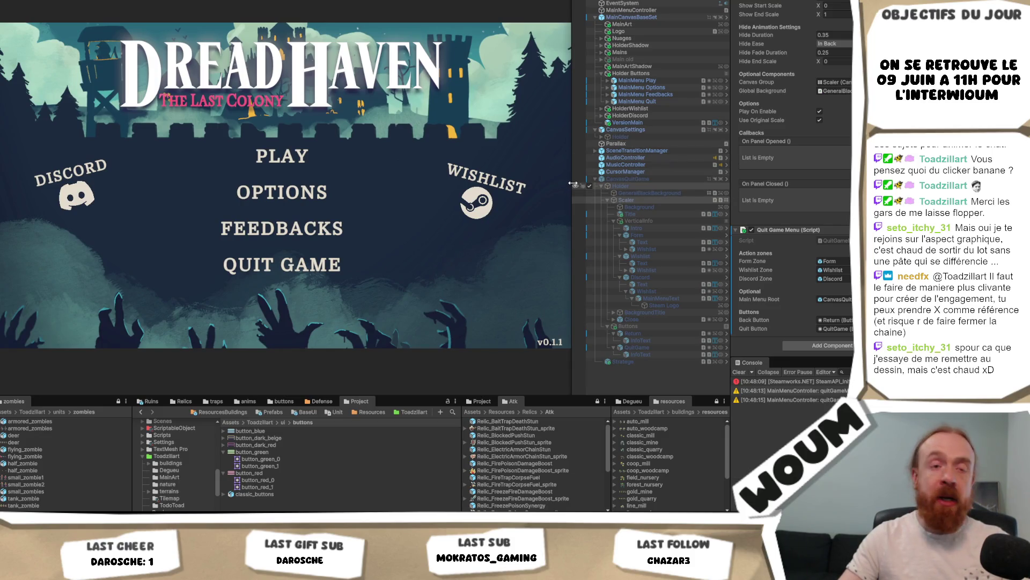
mouse_move(573, 184)
left_mouse_down()
mouse_move(609, 179)
mouse_move(593, 180)
left_mouse_up()
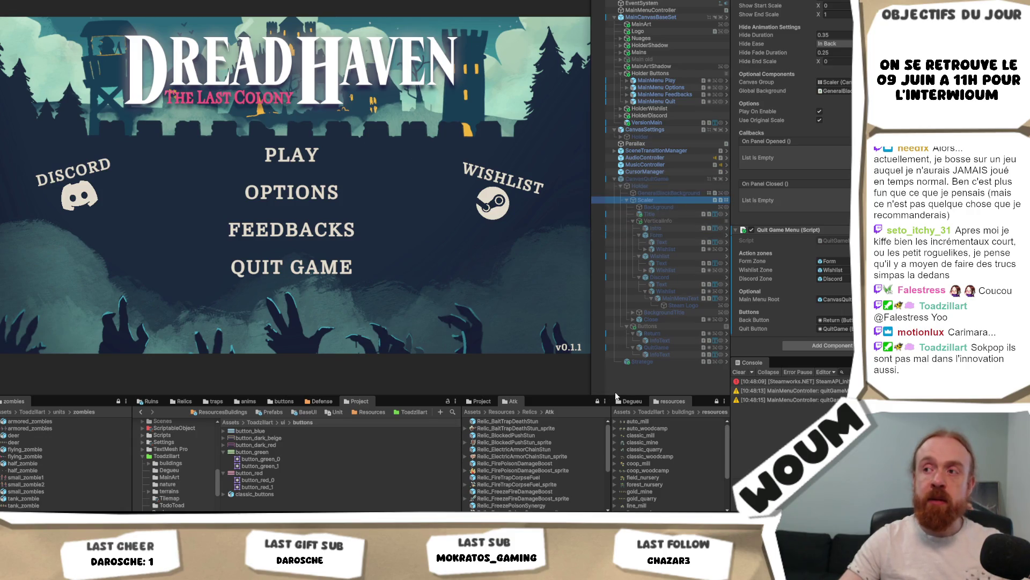
left_click_drag(592, 370, 597, 370)
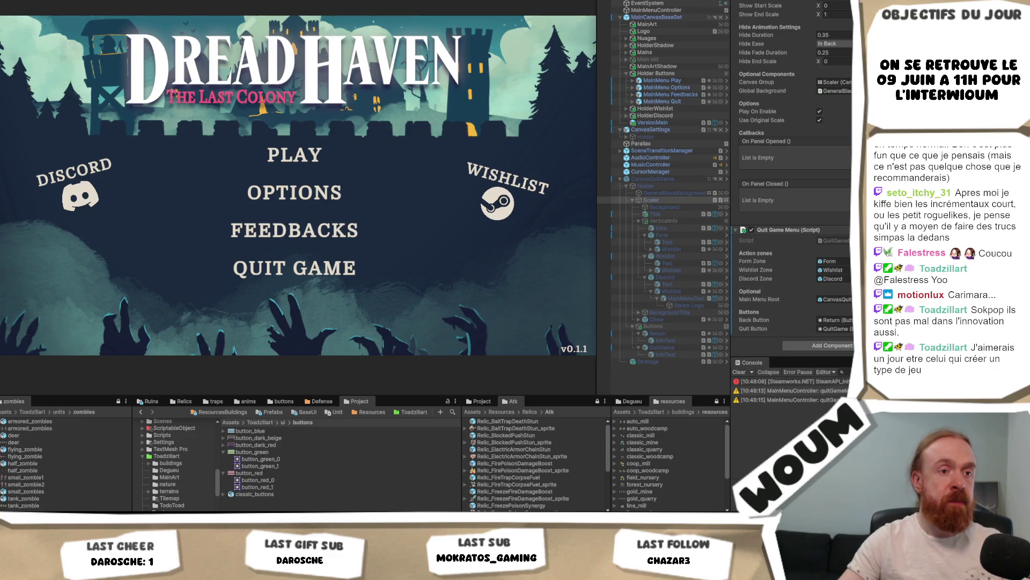
key("alt+Tab")
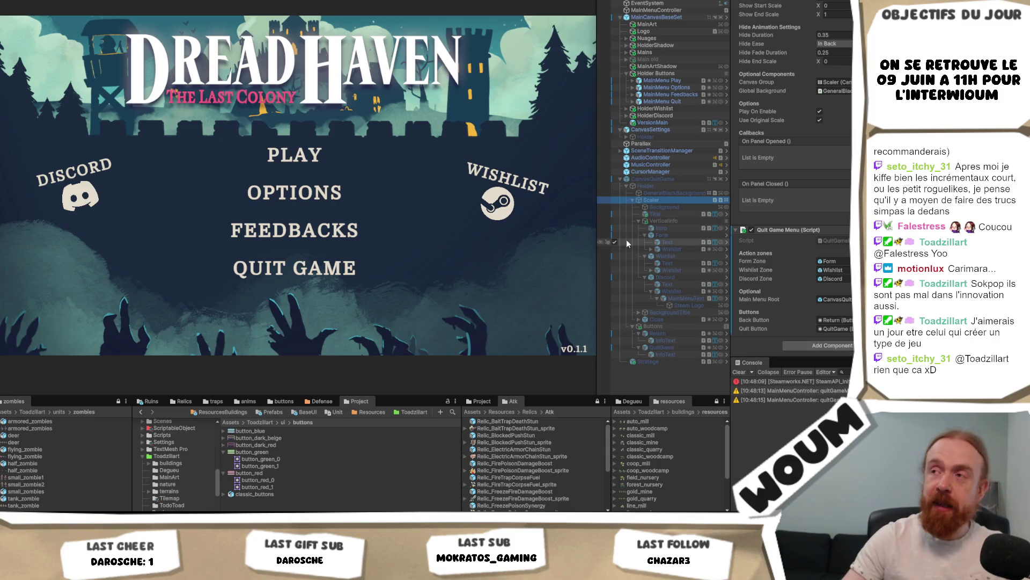
left_click(669, 181)
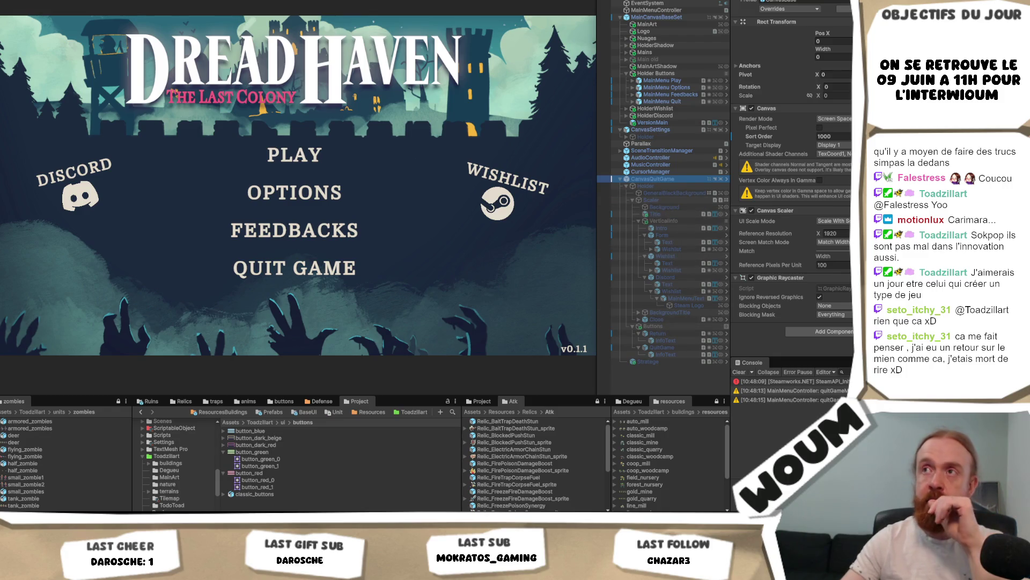
Enter Play mode with Ctrl+P to run the Dreadhaven main menu.
key("ctrl+p")
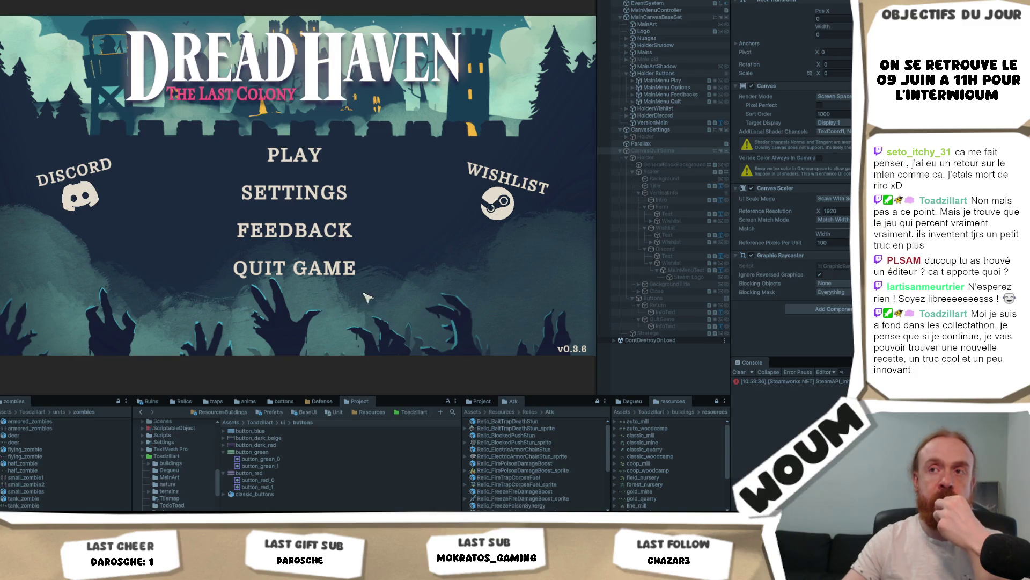
Click QUIT GAME three times in the running menu, then exit Play mode.
left_click(321, 265)
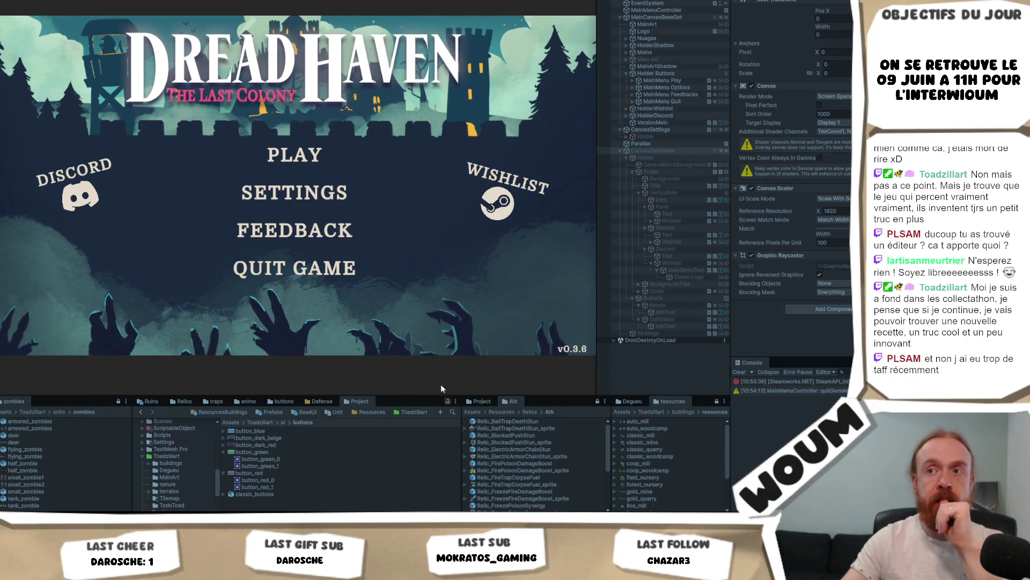
left_click(299, 275)
left_click(299, 276)
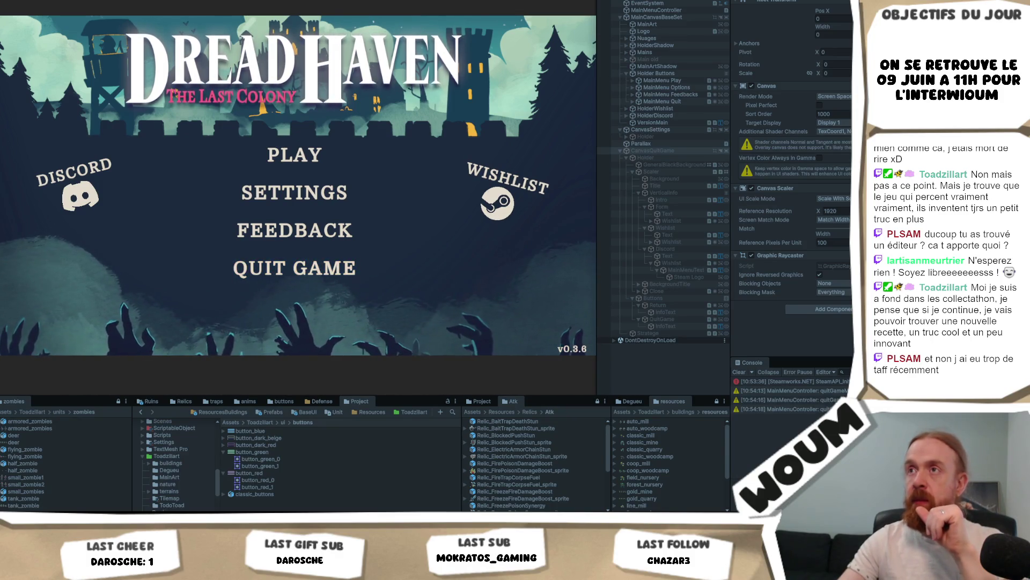
key("ctrl+p")
left_click(658, 11)
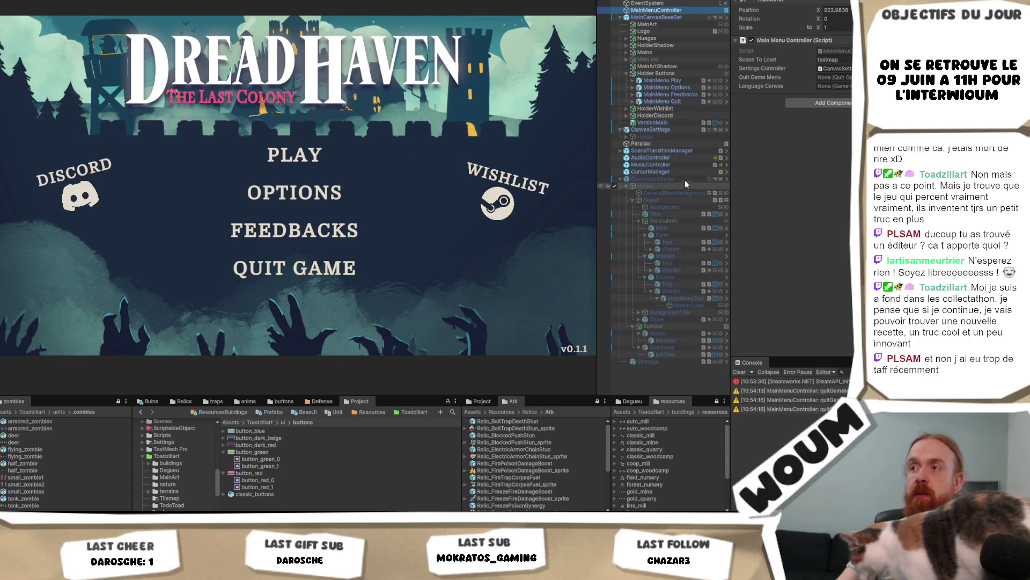
Assign Scaler to the MainMenuController's Quit Game Menu field and enter Play mode.
left_click_drag(657, 10, 823, 108)
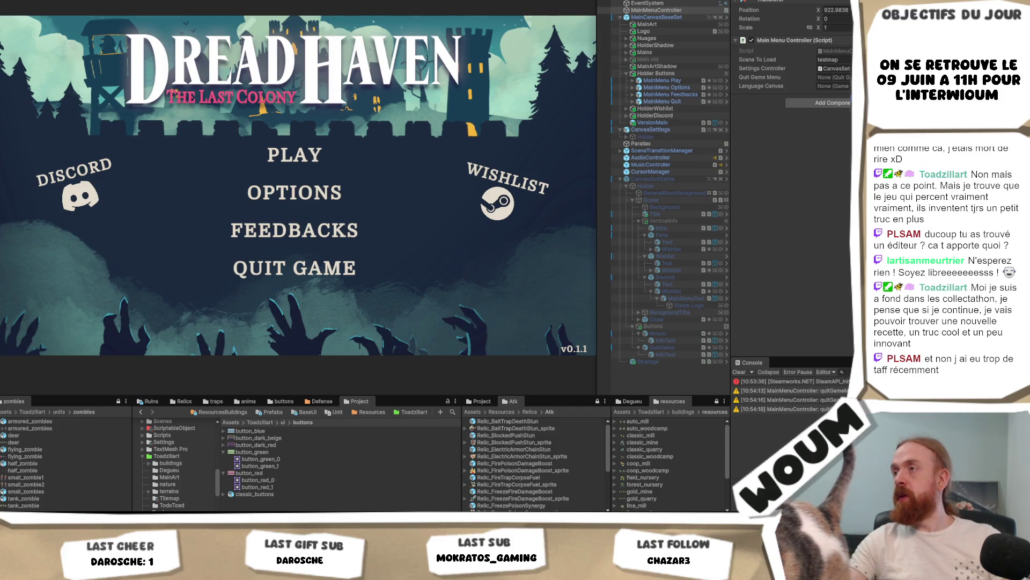
left_click_drag(652, 200, 834, 78)
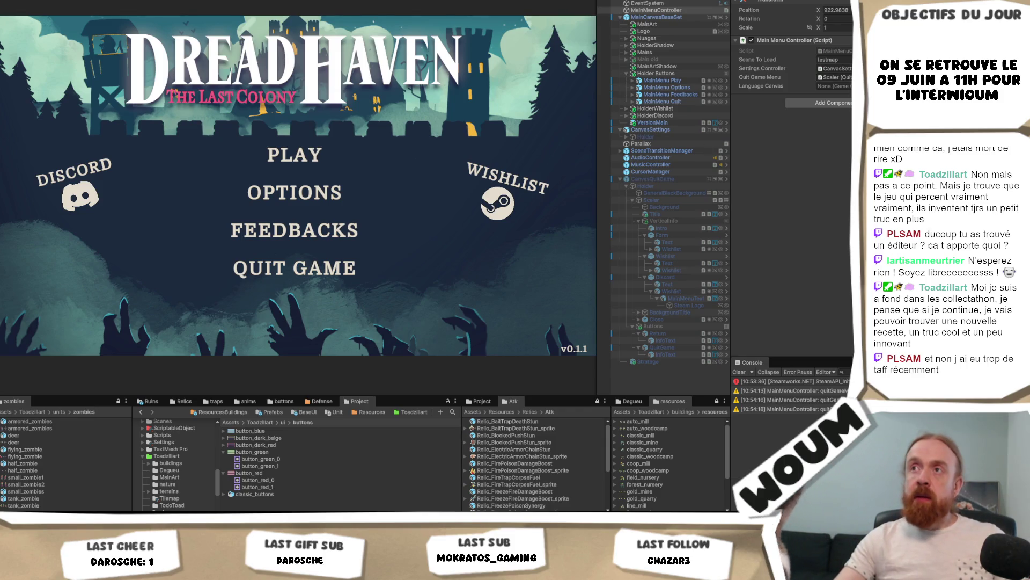
key("ctrl+p")
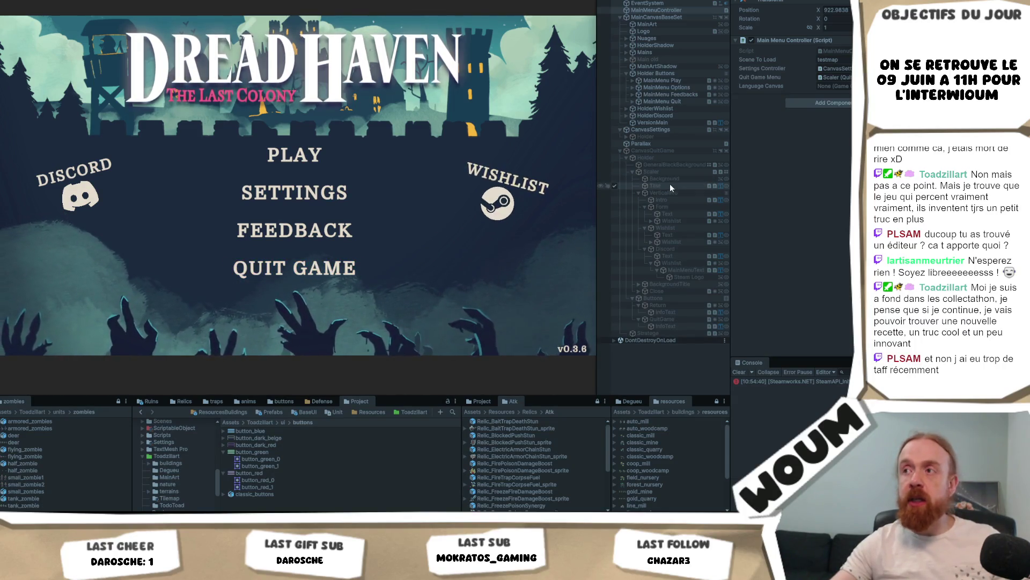
During play, turn on CanvasQuitGame to show the quit dialog, close it with OK, then exit Play mode.
left_click(677, 170)
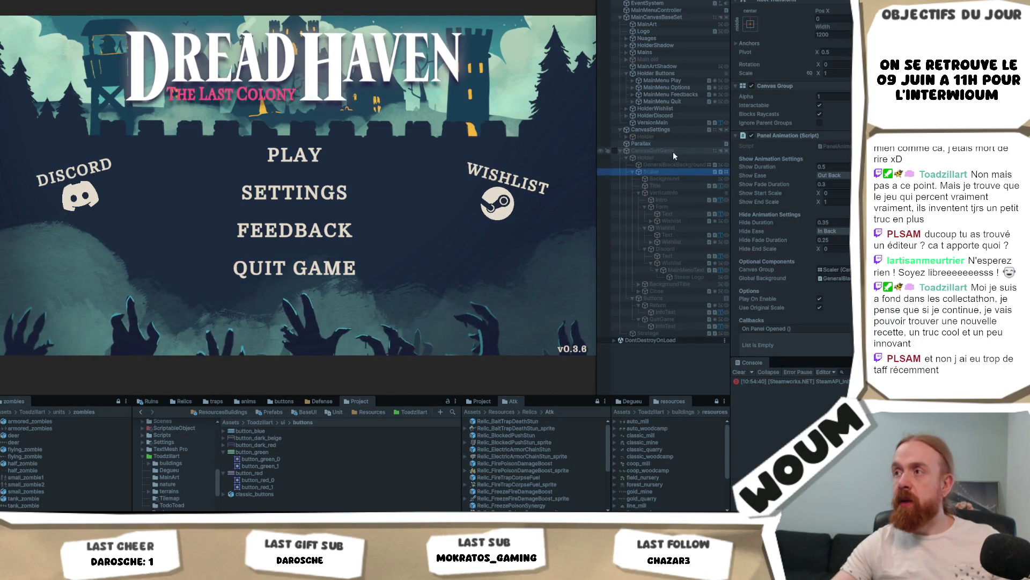
scroll(822, 284, "down", 5)
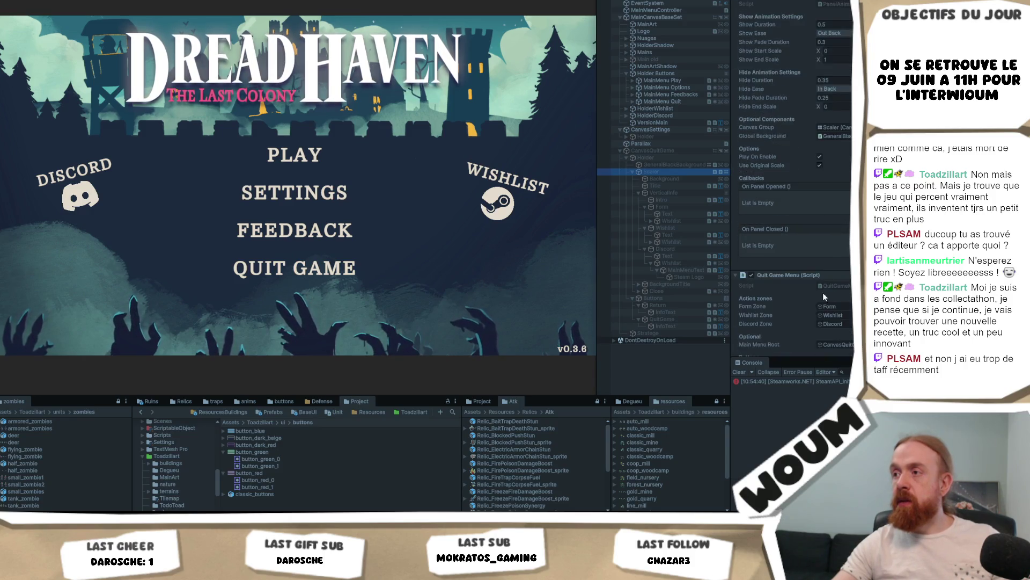
left_click(666, 151)
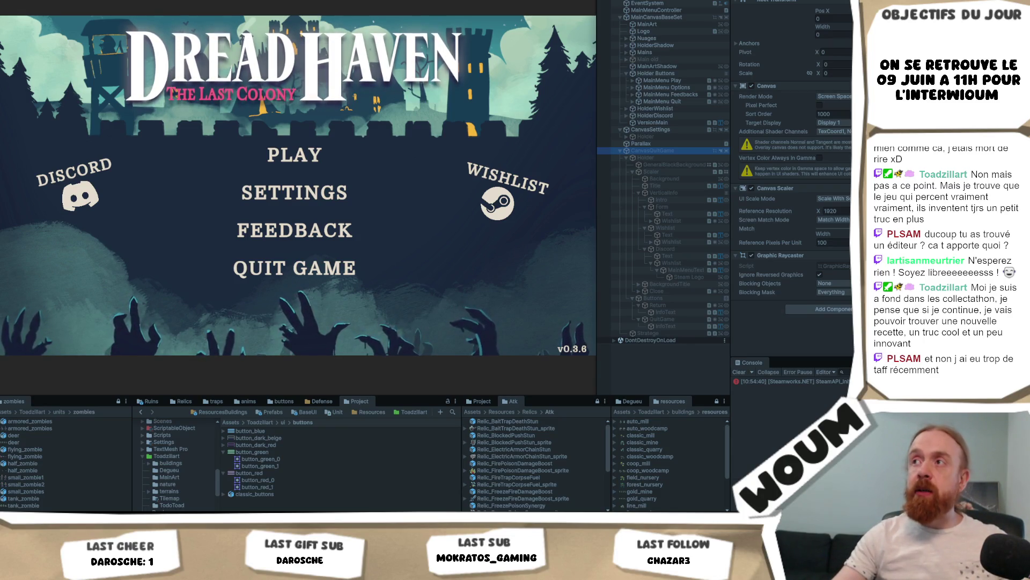
key("Escape")
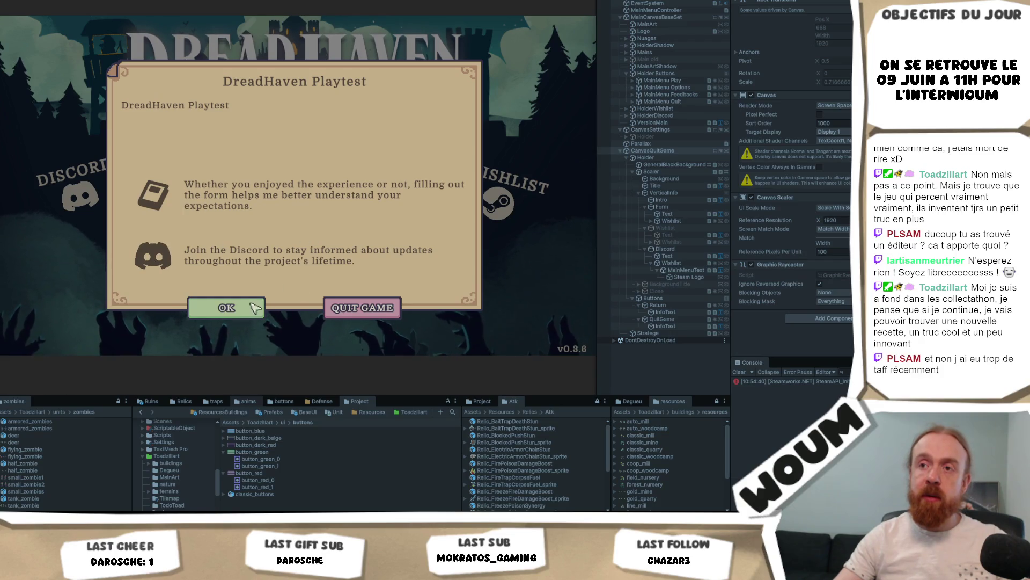
left_click(239, 316)
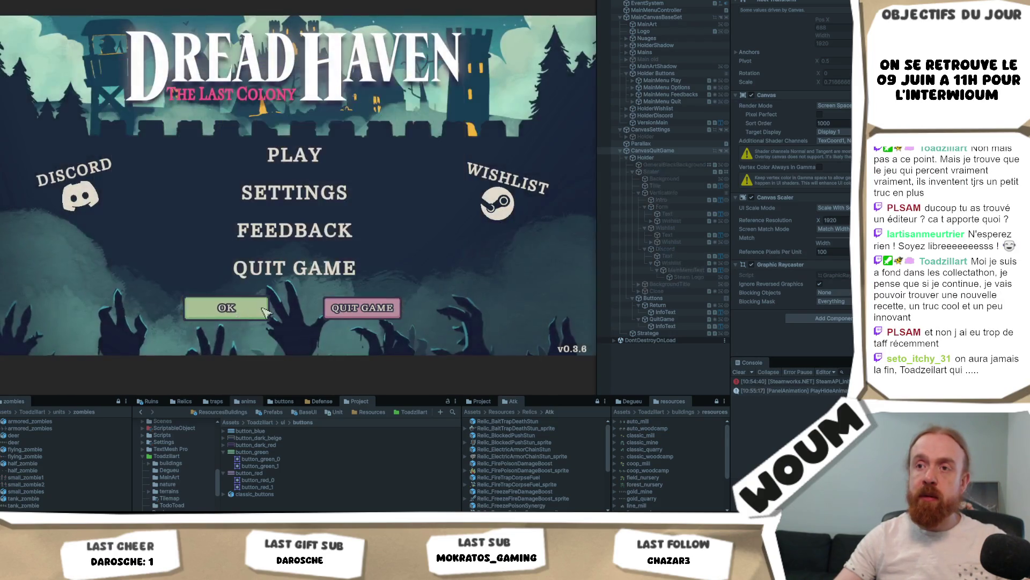
key("ctrl+p")
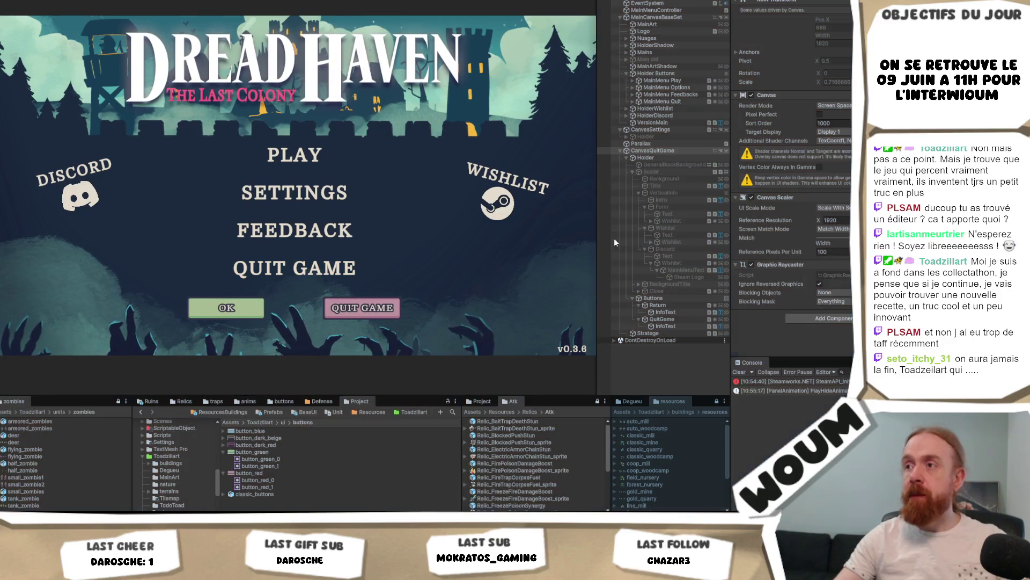
left_click(661, 324)
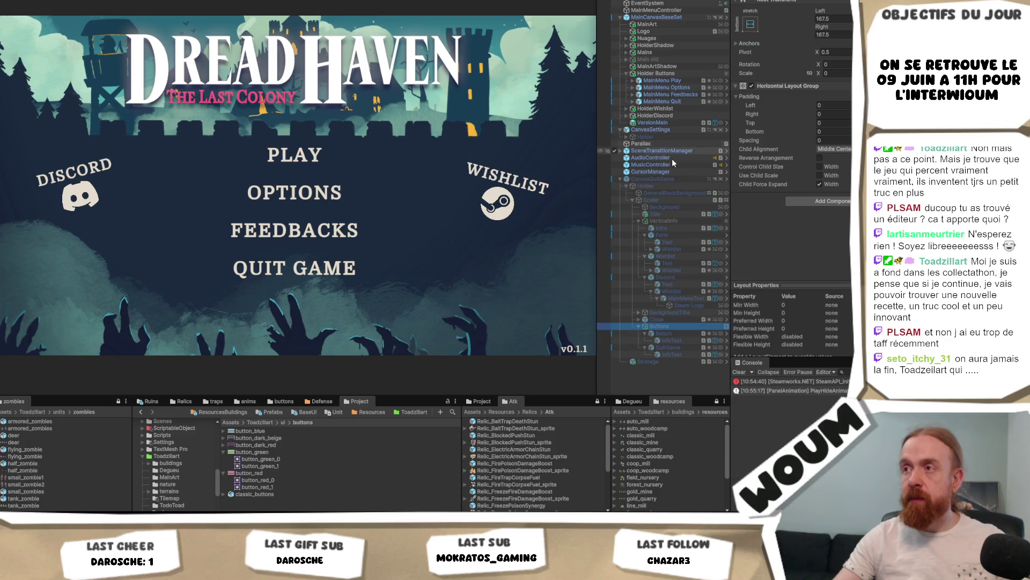
Activate CanvasQuitGame and anchor the Buttons group at middle centre.
left_click(669, 178)
key("alt+shift+a")
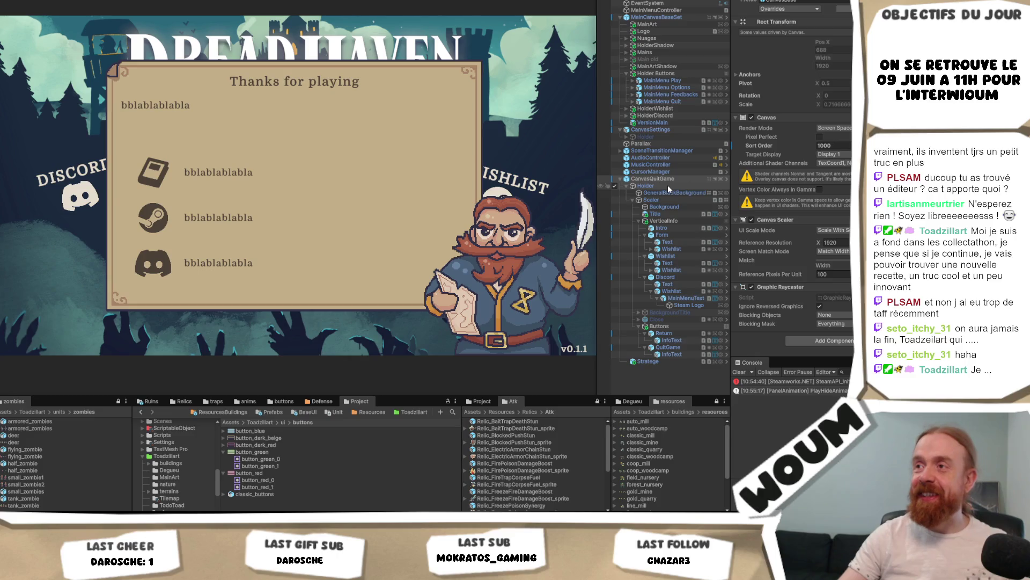
left_click(669, 325)
left_click(751, 25)
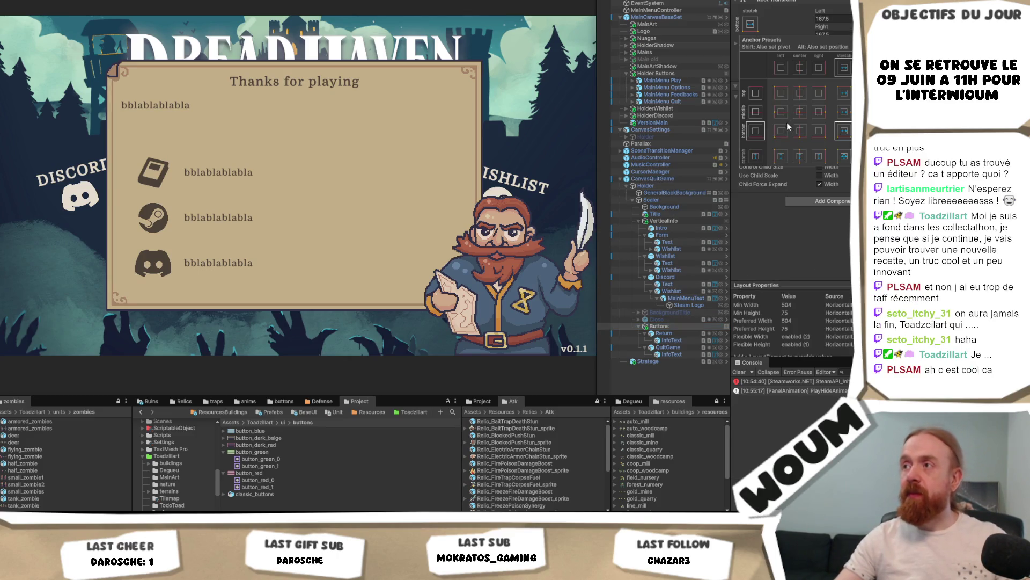
left_click(800, 112)
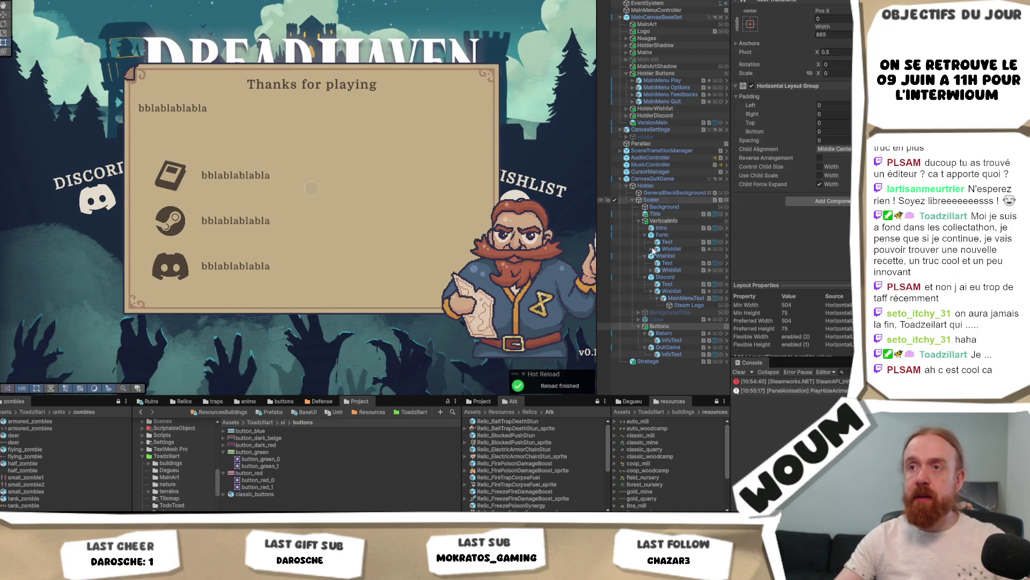
left_click(664, 326)
double_click(664, 326)
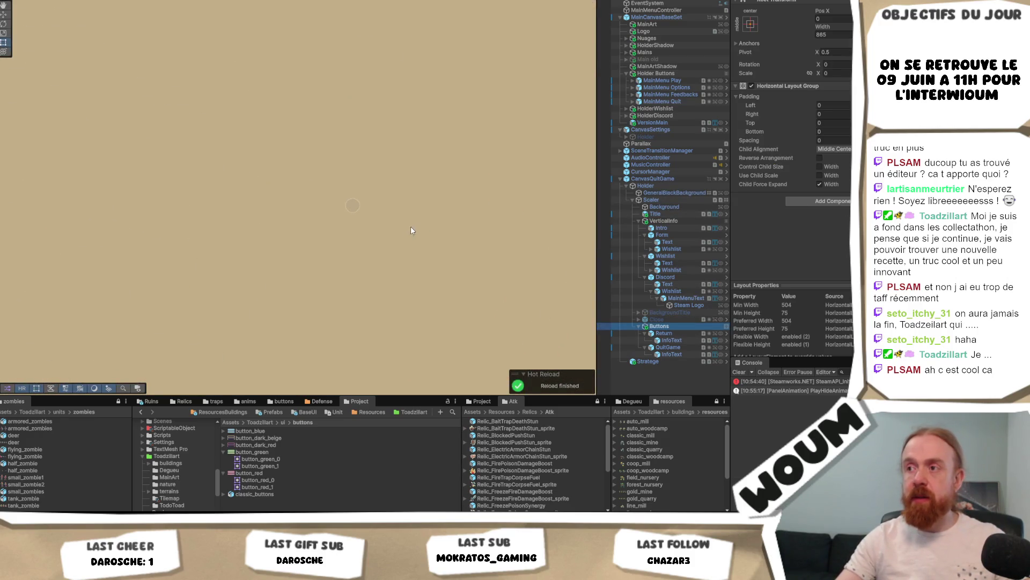
Set the Buttons group's Scale X to 1 and anchor it to the panel's bottom centre.
left_click(832, 74)
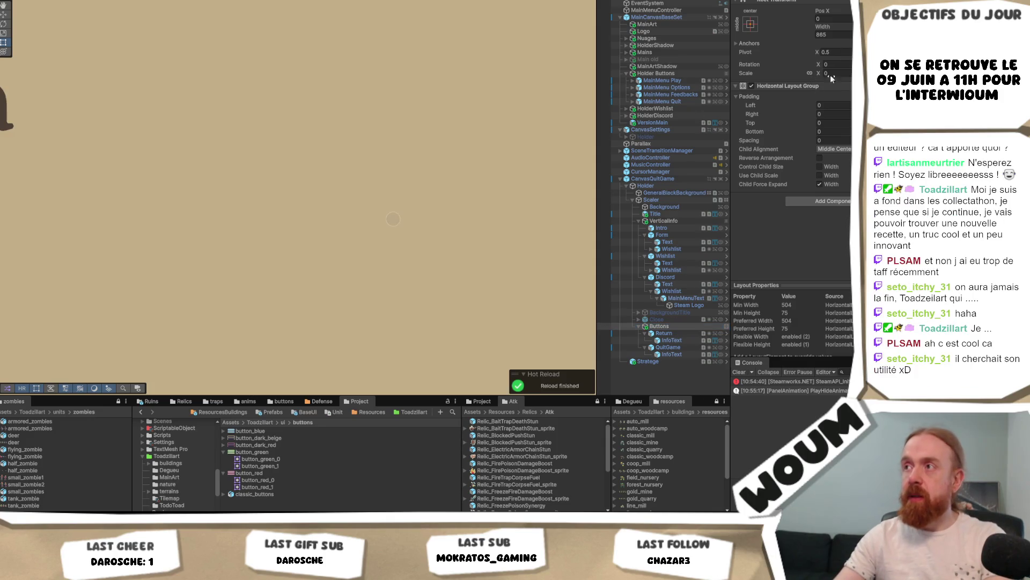
type("1")
scroll(462, 242, "down", 10)
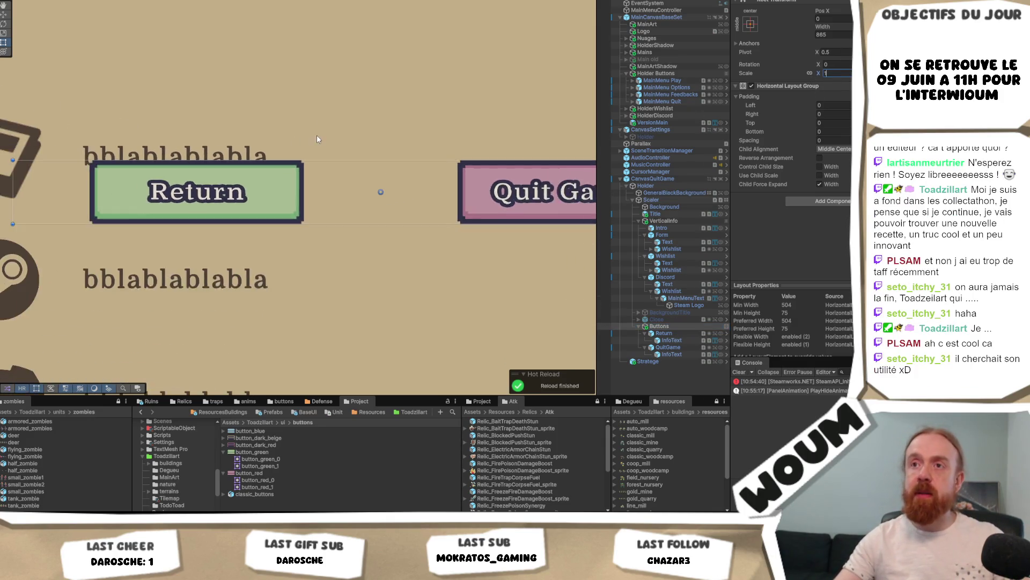
scroll(343, 135, "down", 5)
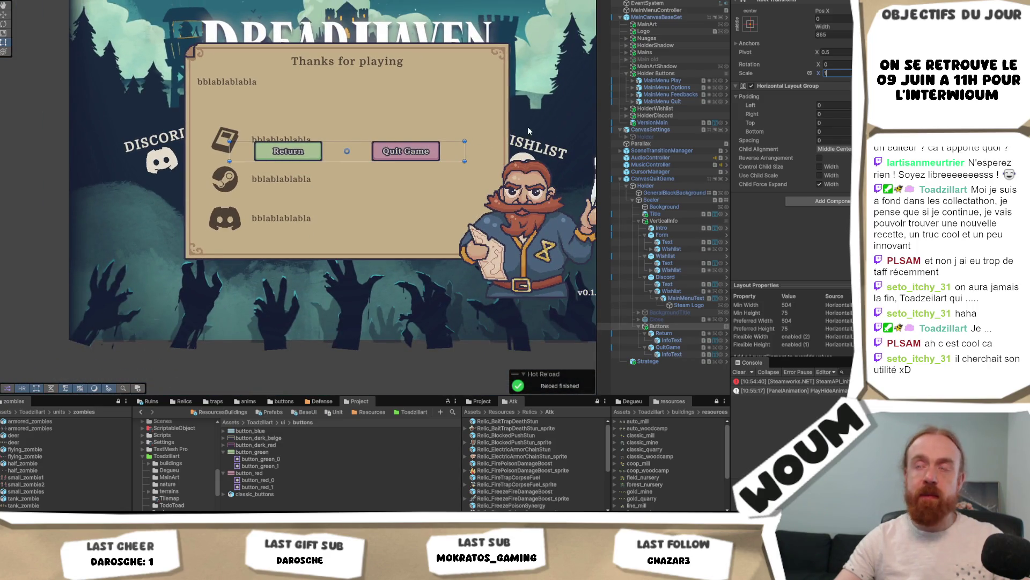
left_click(751, 26)
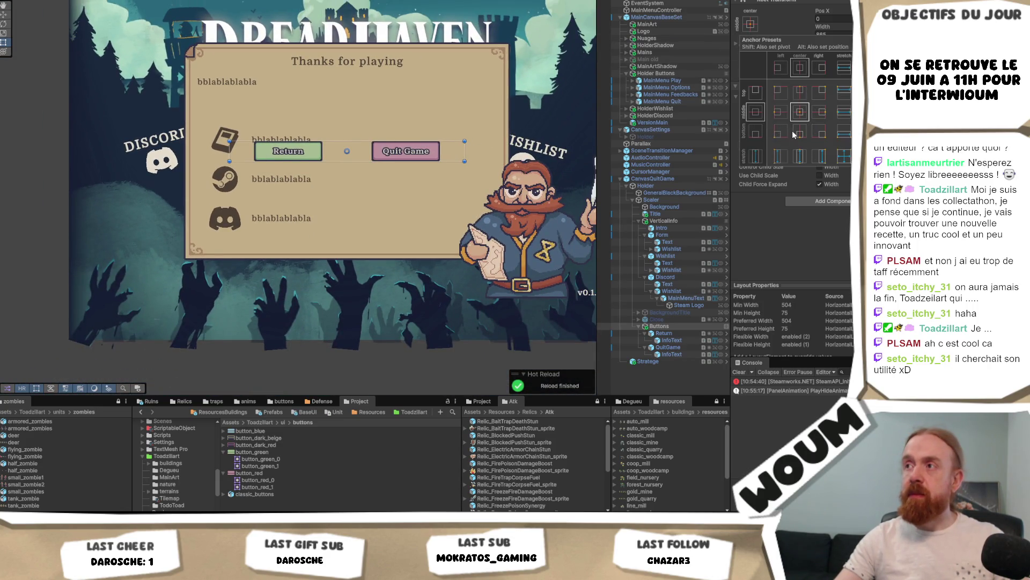
left_click(799, 133, "alt+shift")
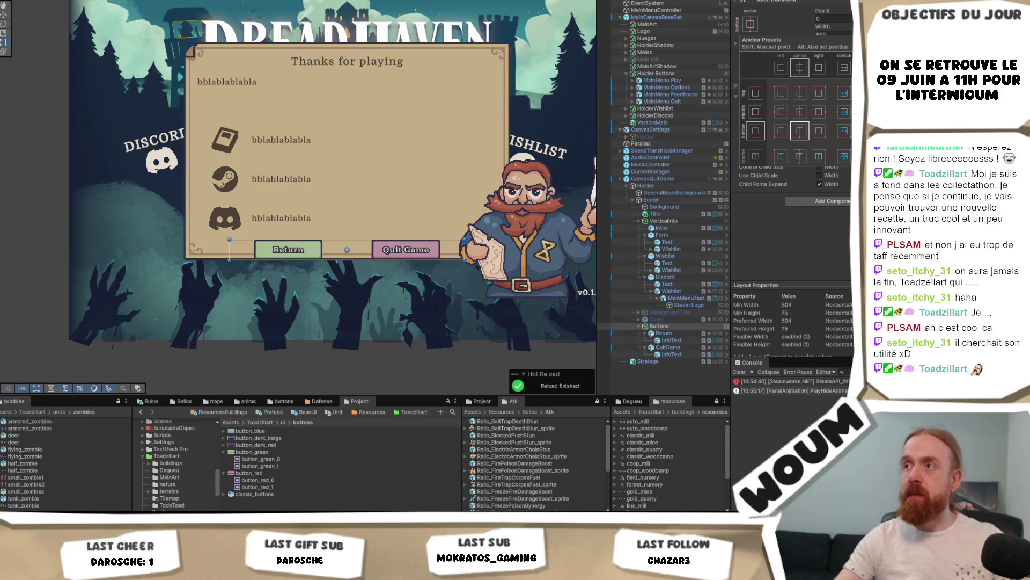
left_click(498, 23)
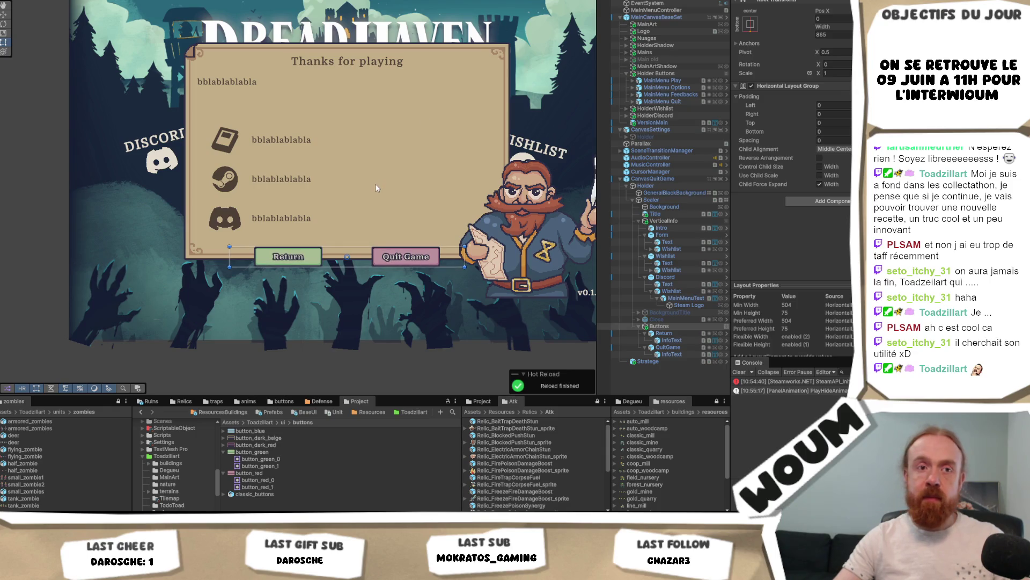
left_click(672, 341)
scroll(793, 161, "down", 8)
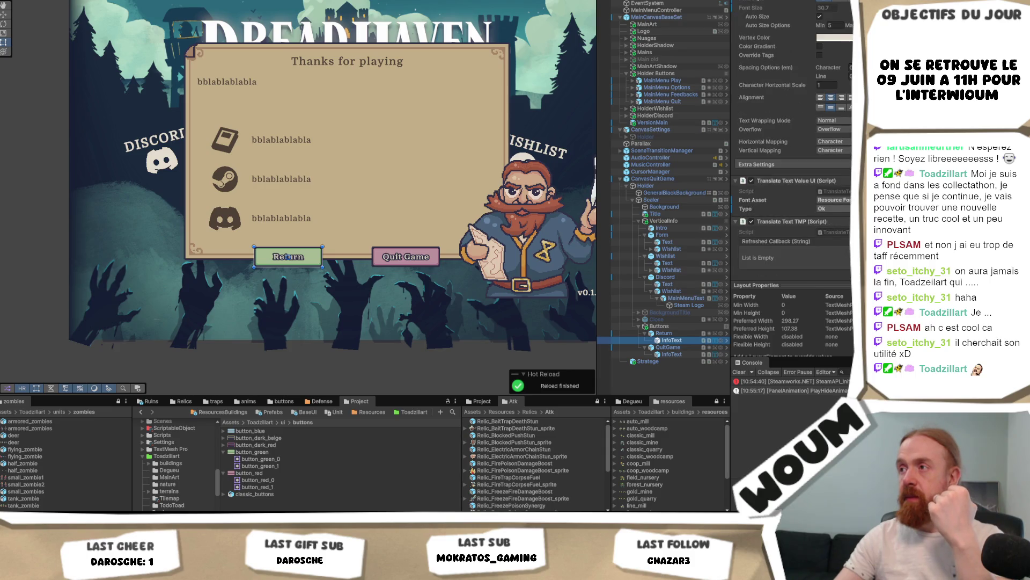
left_click(848, 209)
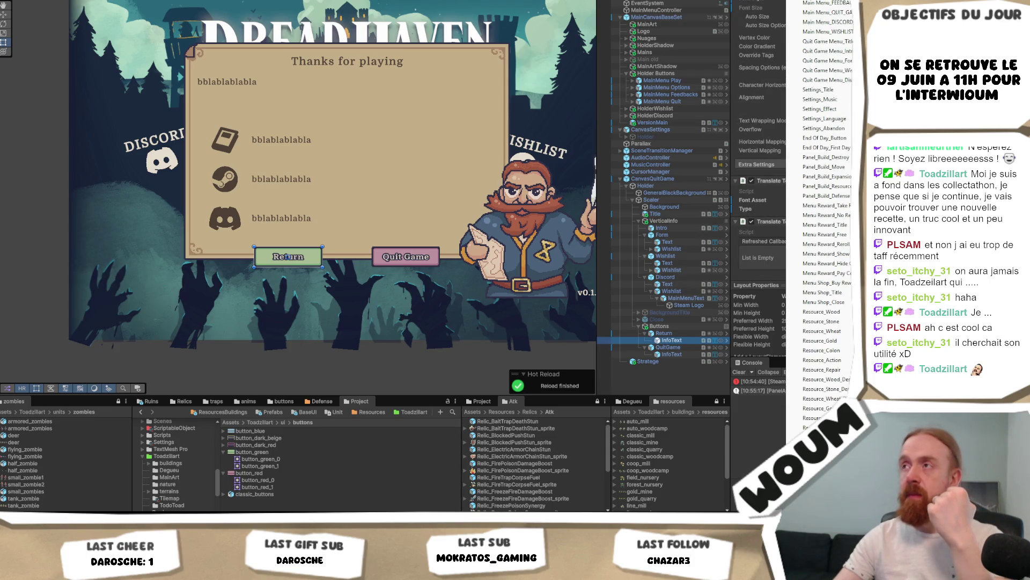
key("Escape")
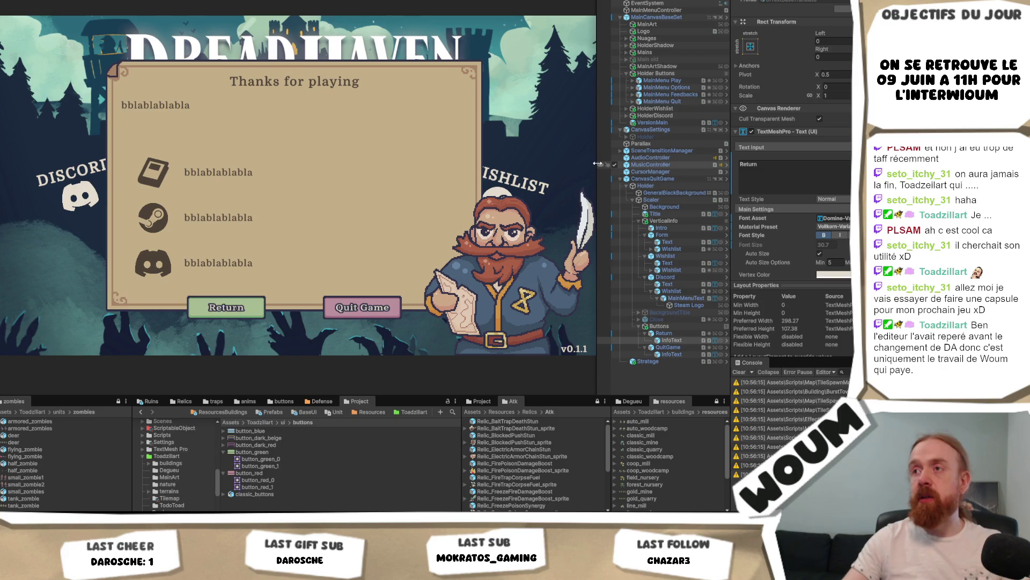
mouse_move(597, 163)
left_mouse_down()
mouse_move(652, 178)
mouse_move(640, 181)
left_mouse_up()
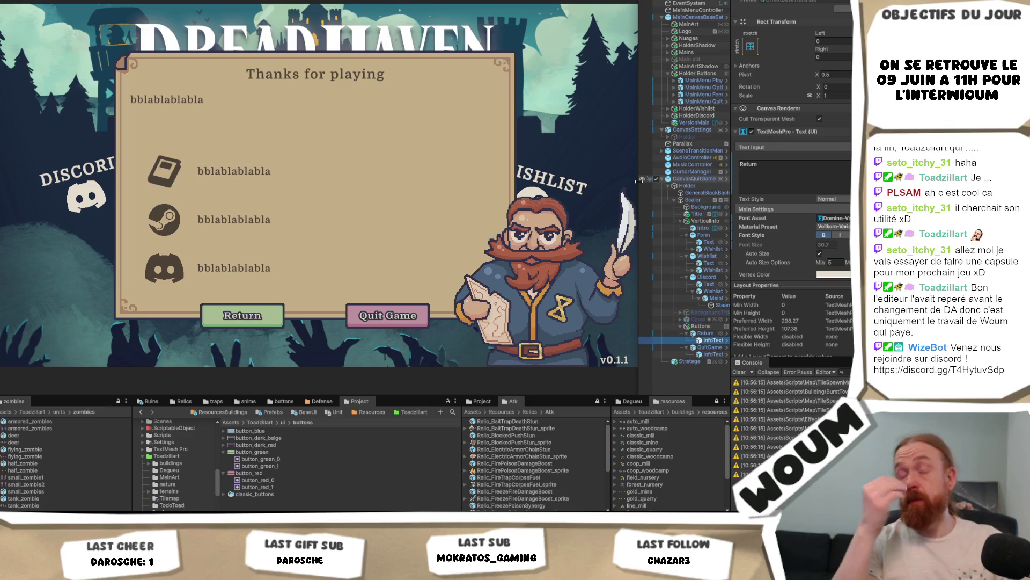
left_click_drag(639, 181, 599, 182)
left_click(688, 326)
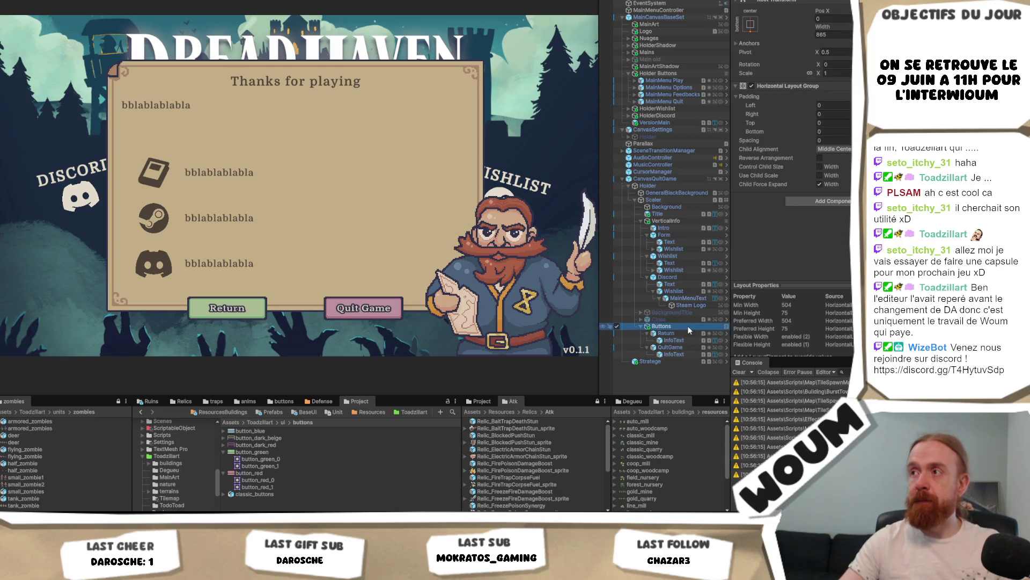
left_click(681, 181)
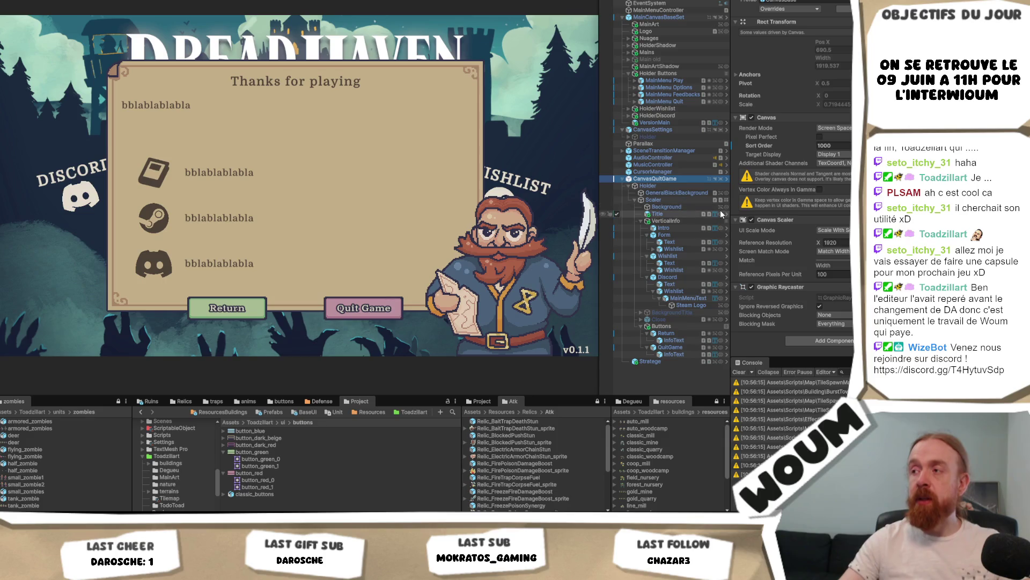
Inspect the Holder and Scaler objects, then deactivate CanvasQuitGame.
left_click(694, 185)
left_click(679, 199)
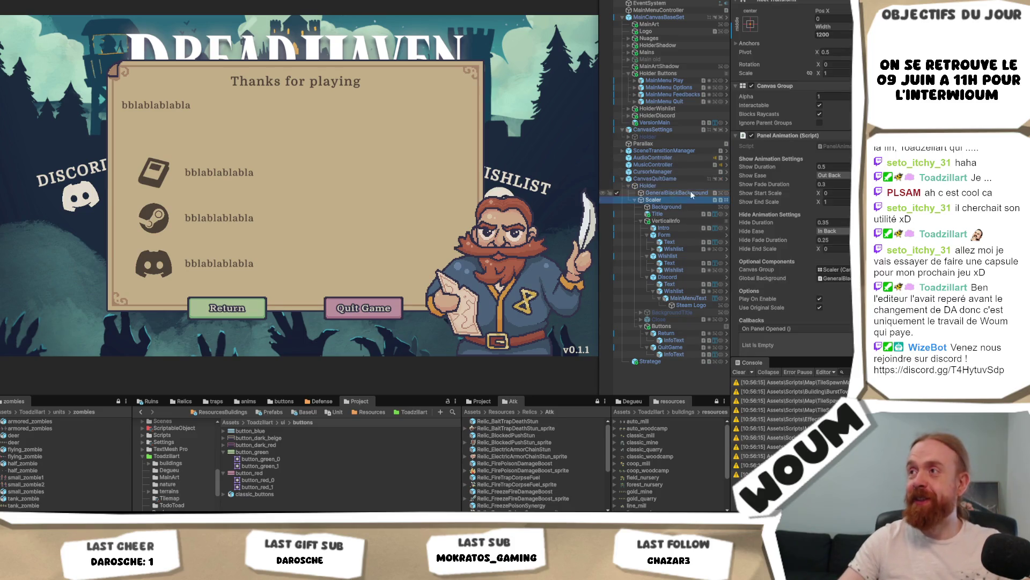
left_click(830, 198)
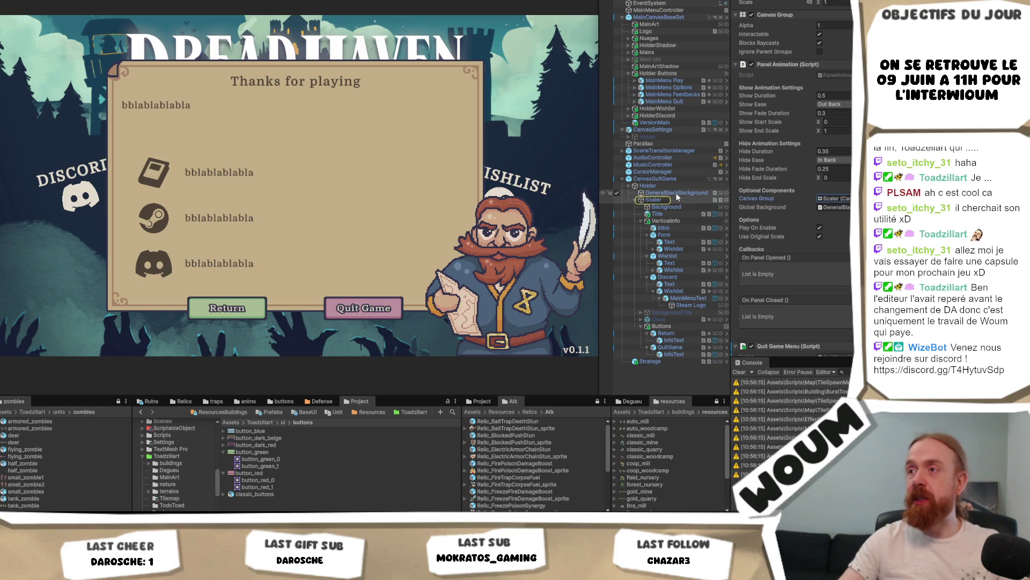
left_click(672, 179)
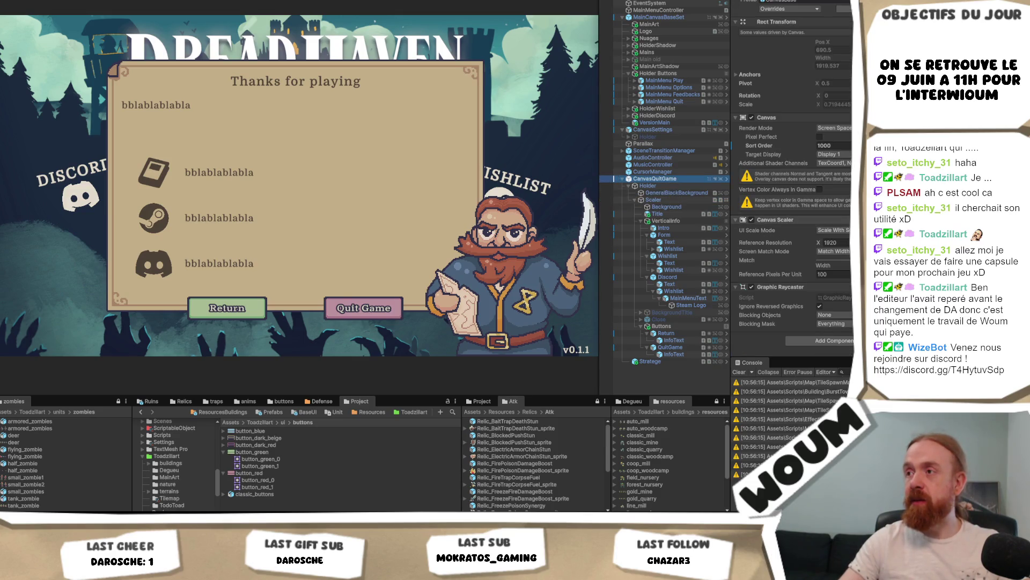
left_click(227, 308)
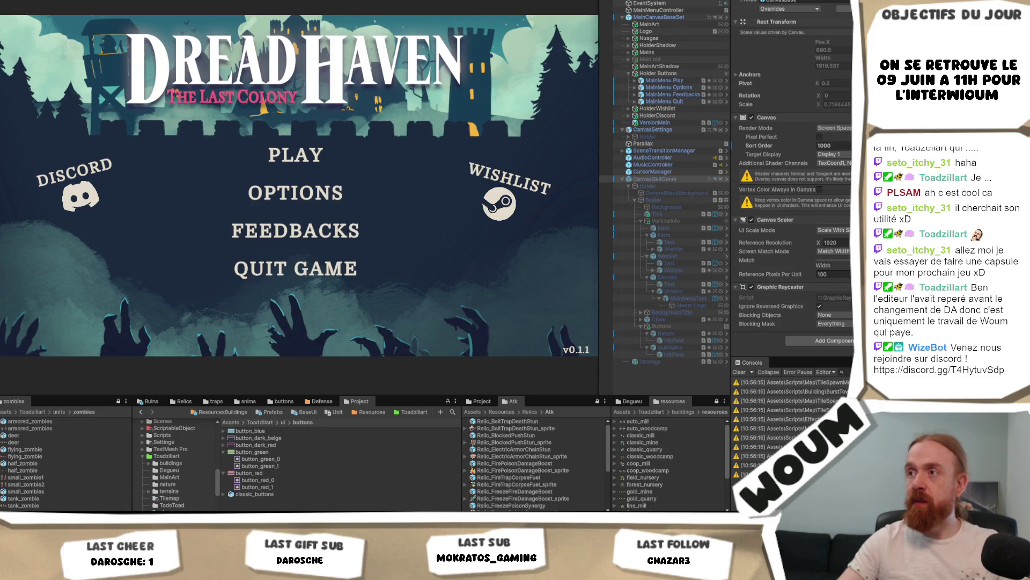
Reactivate CanvasQuitGame and set the Scaler's Canvas Group Alpha to 0.
left_click(295, 269)
left_click(666, 199)
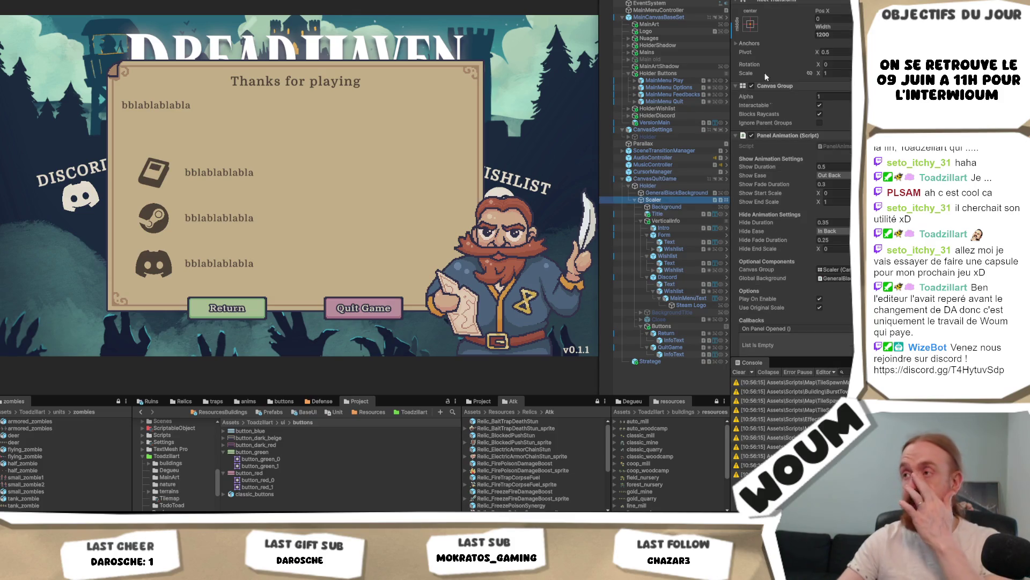
scroll(828, 206, "down", 5)
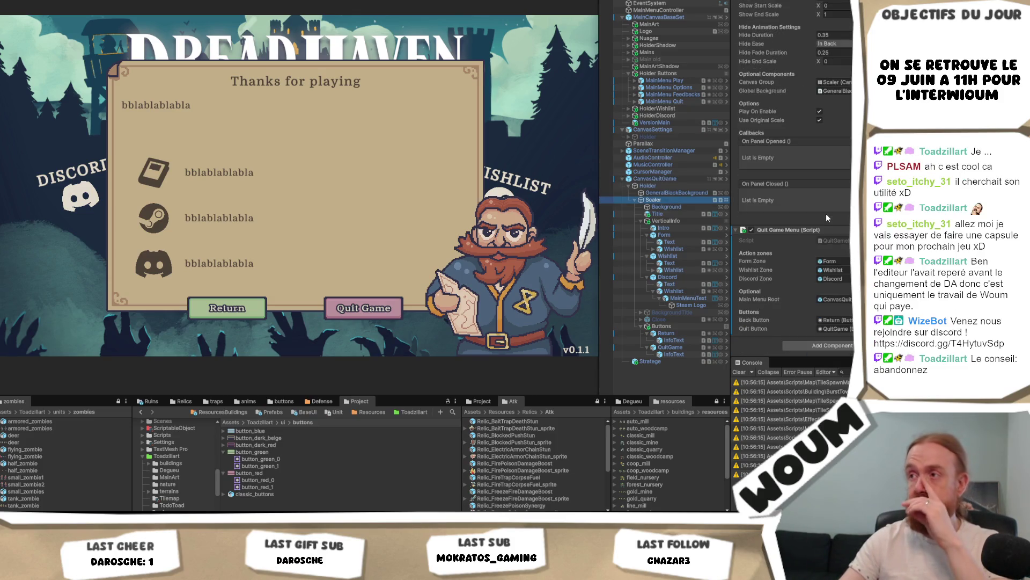
scroll(826, 214, "up", 5)
left_click(841, 95)
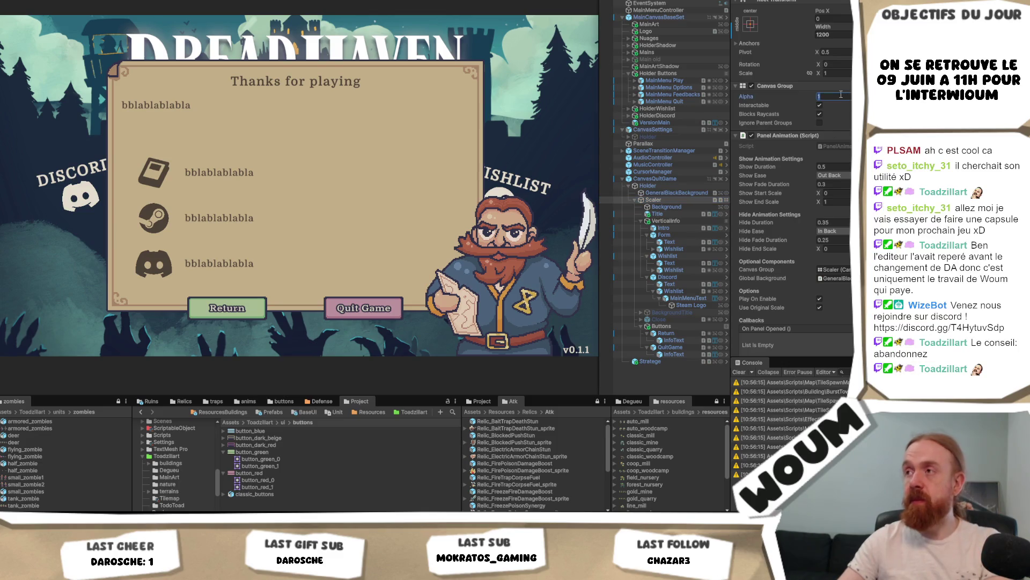
type("0")
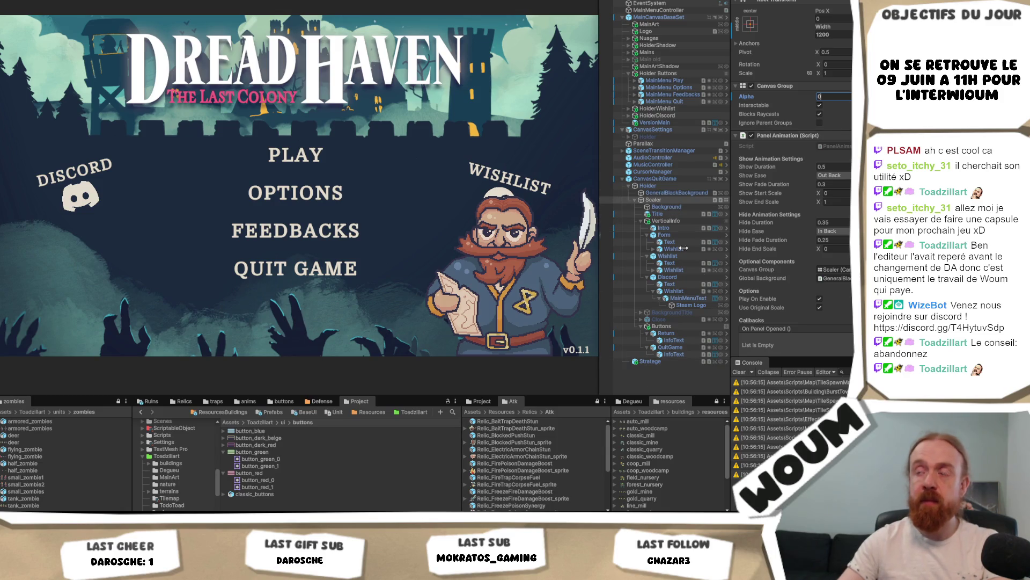
Deactivate the Stratege character and widen the Hierarchy panel.
left_click(651, 361)
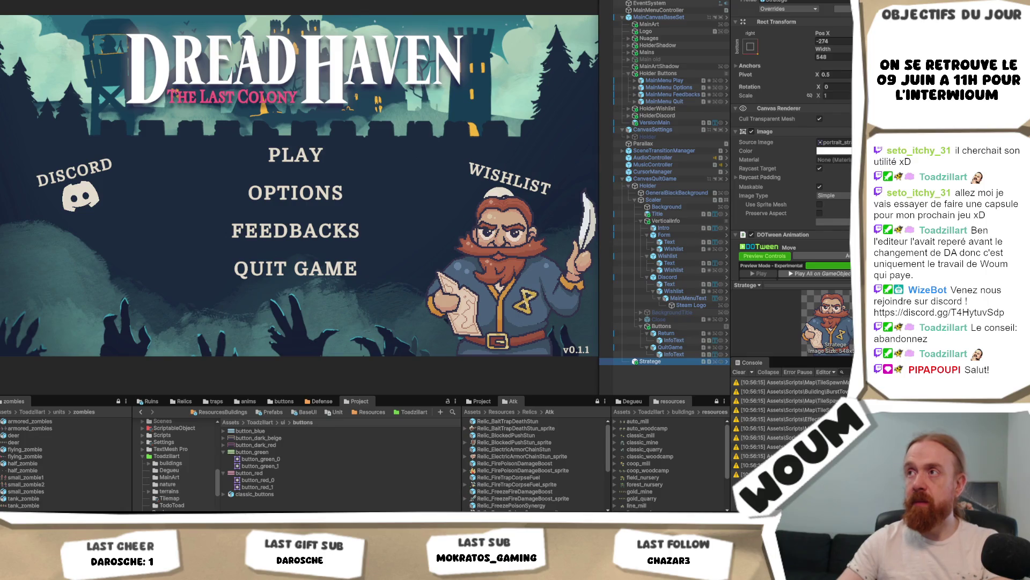
key("alt+shift+a")
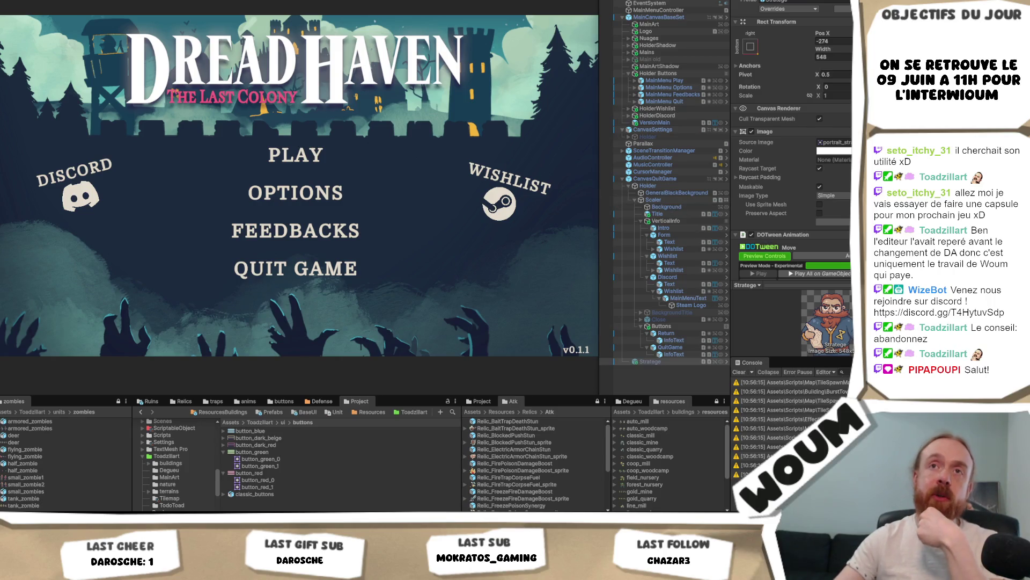
key("alt+f")
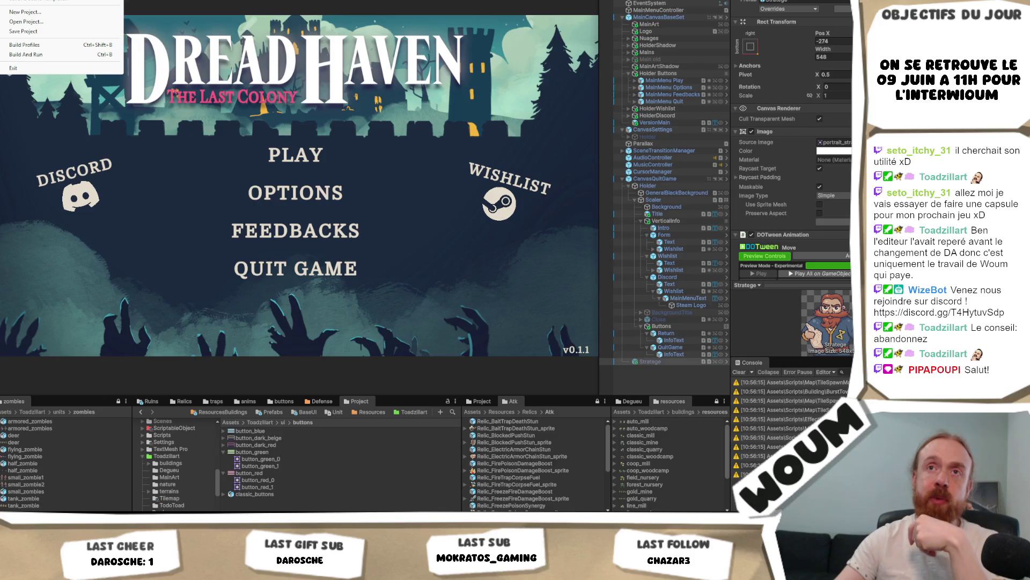
mouse_move(62, 1)
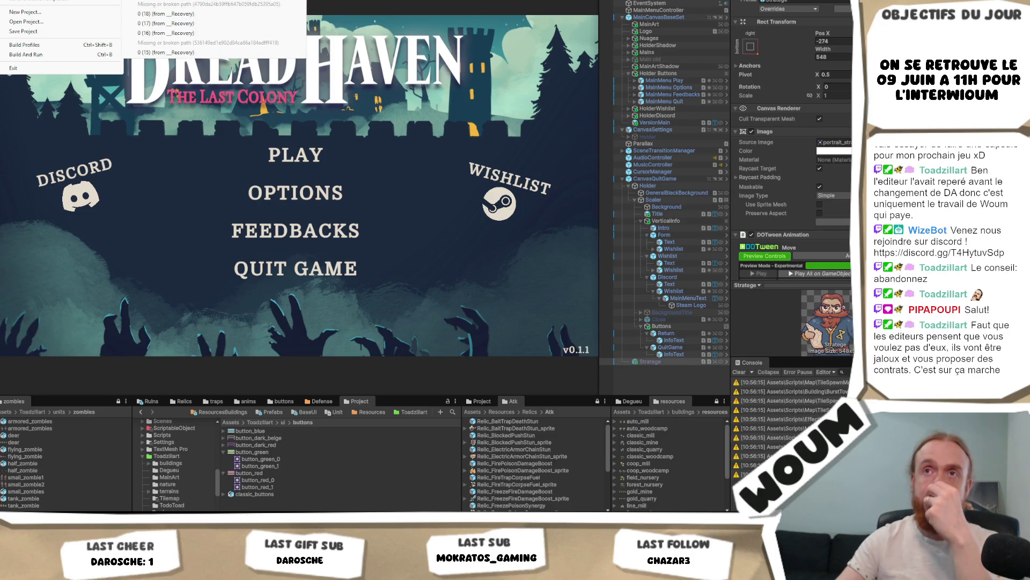
key("Escape")
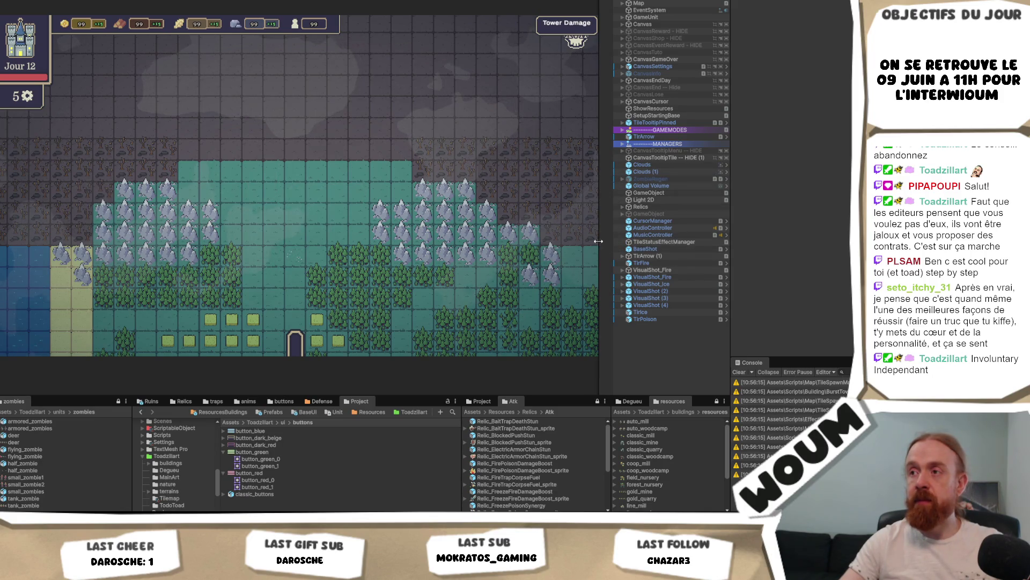
left_click_drag(598, 241, 558, 241)
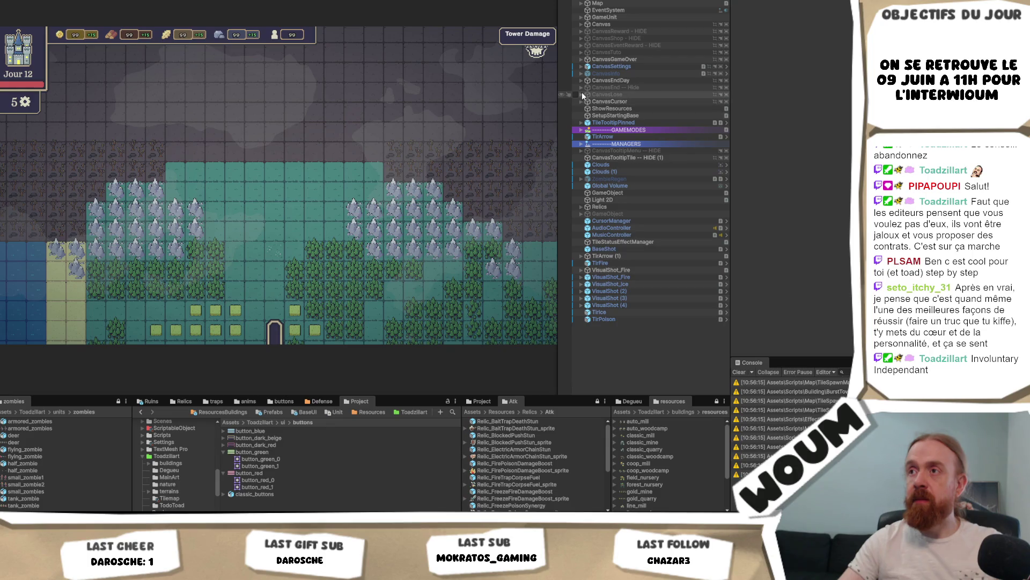
left_click(580, 52)
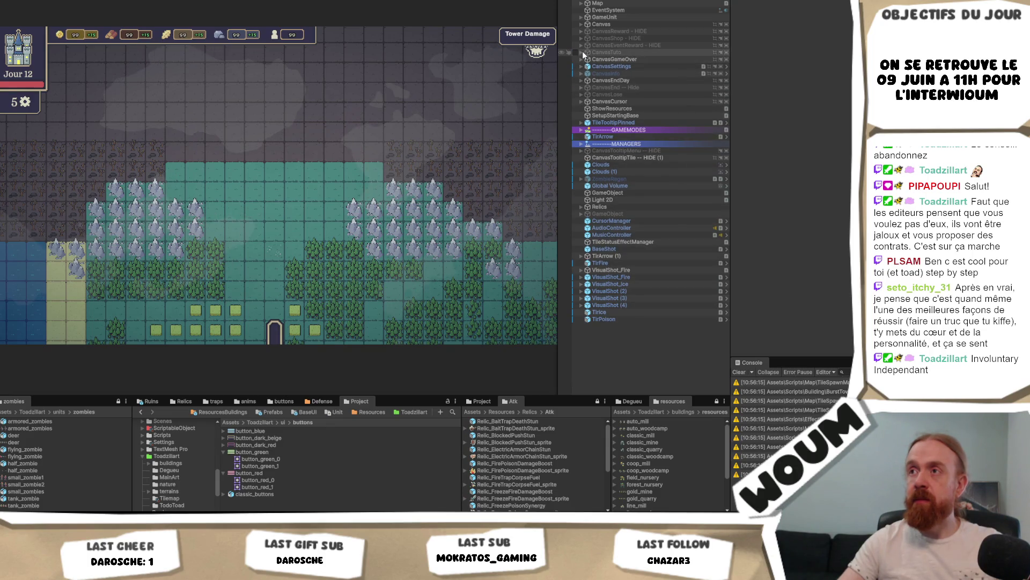
left_click(591, 60)
left_click(588, 59)
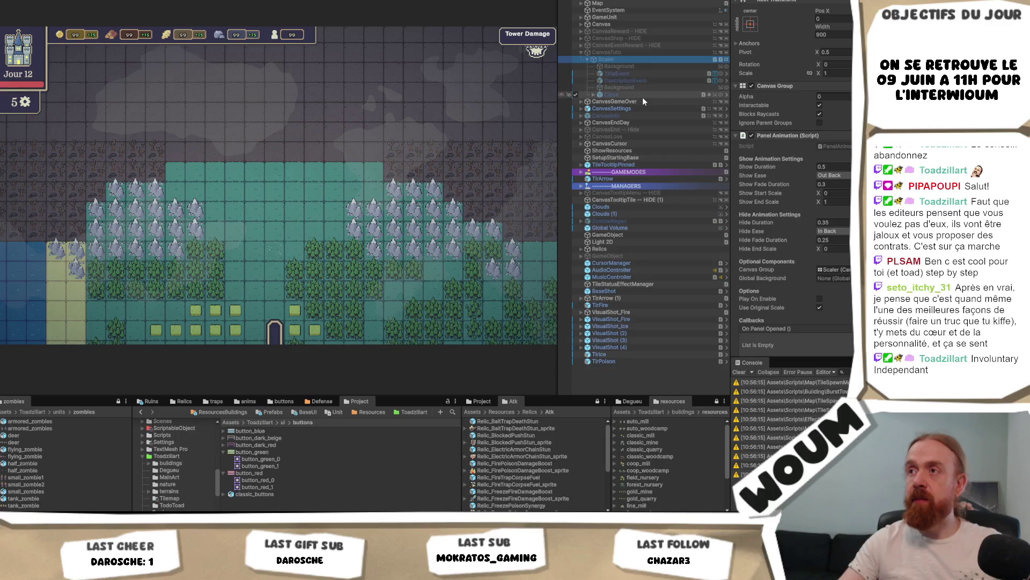
scroll(829, 127, "down", 5)
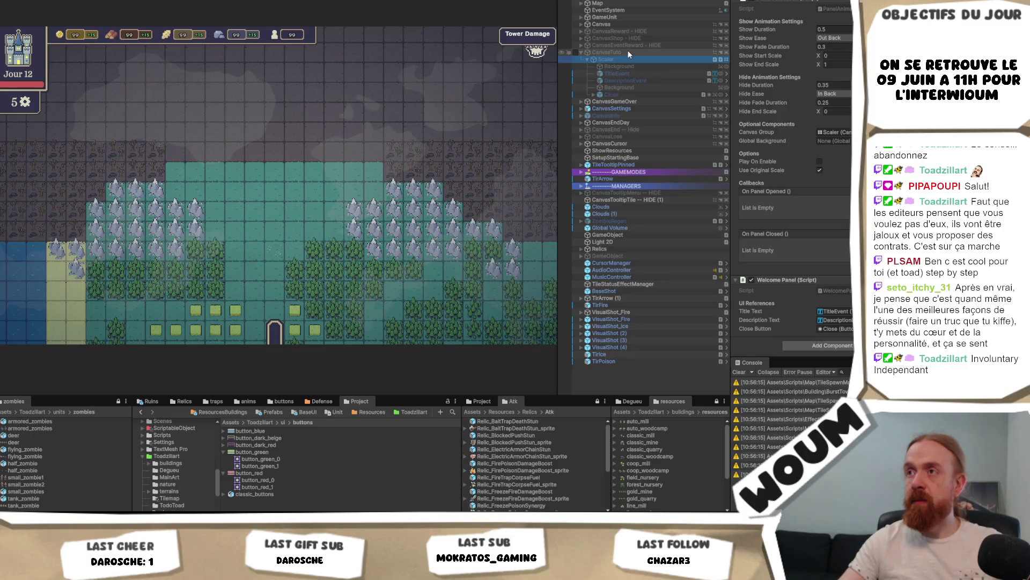
left_click(639, 73)
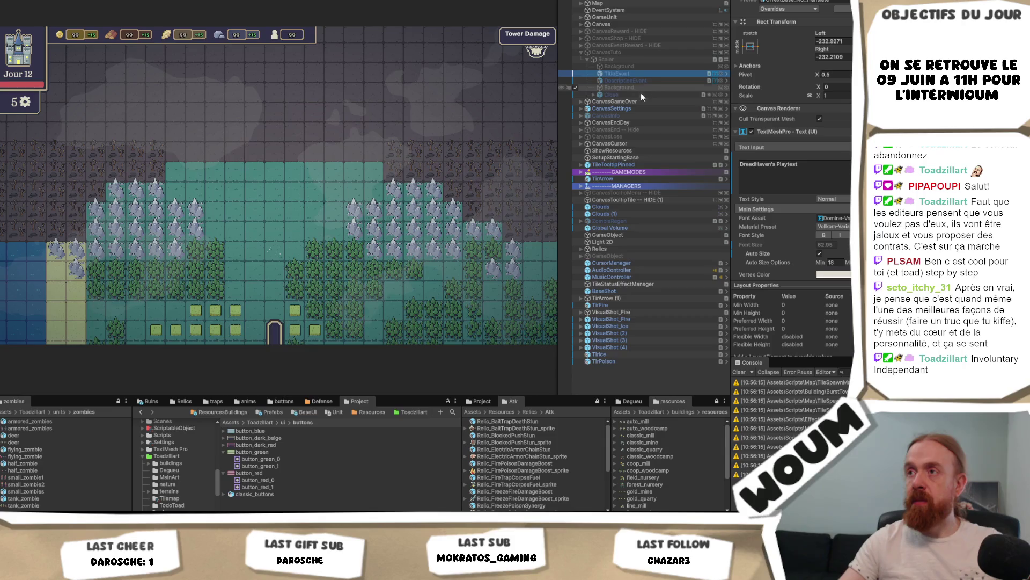
left_click(630, 52)
left_click(627, 58)
scroll(791, 178, "down", 5)
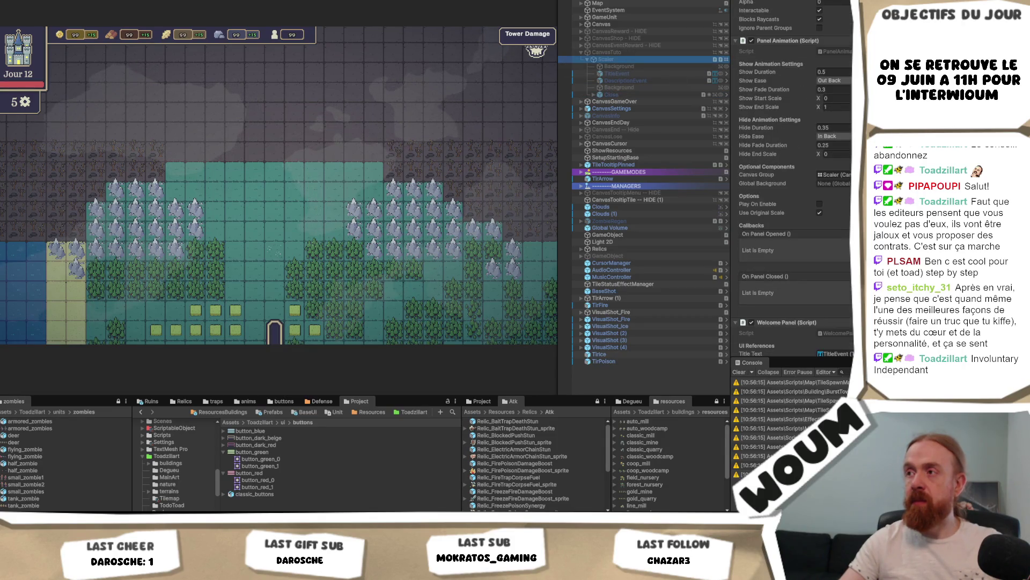
left_click(834, 174)
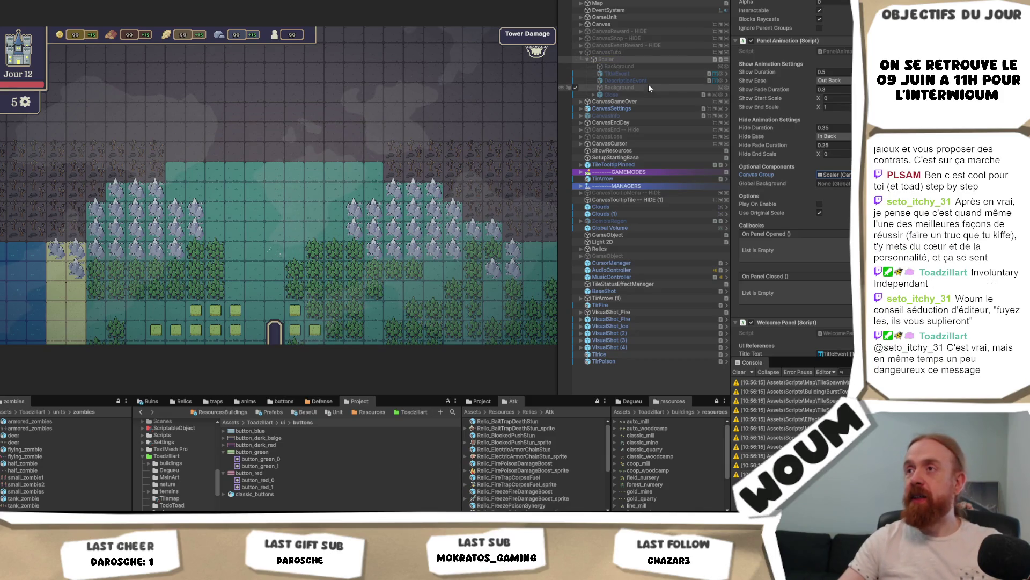
left_click(593, 95)
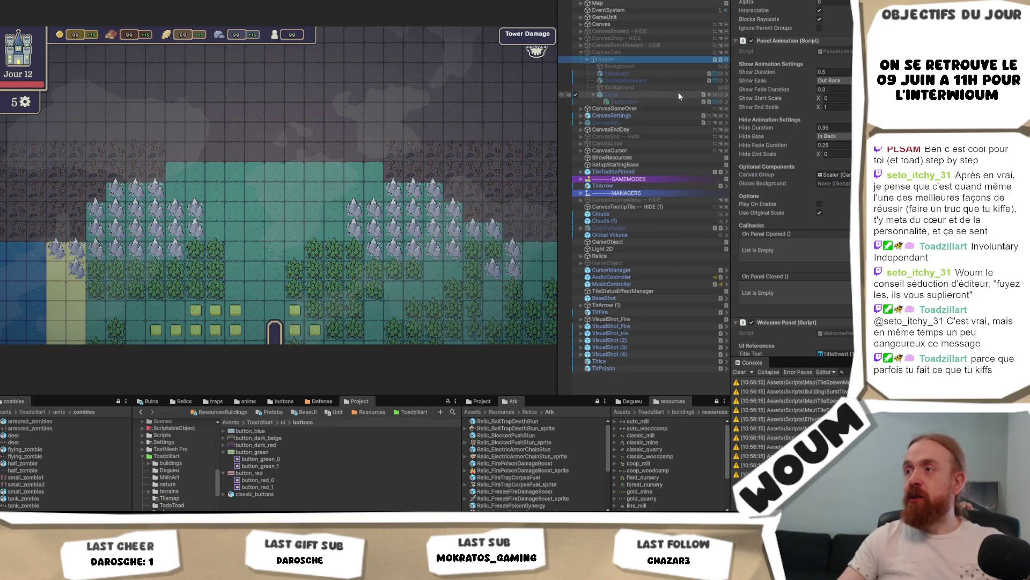
scroll(845, 284, "down", 2)
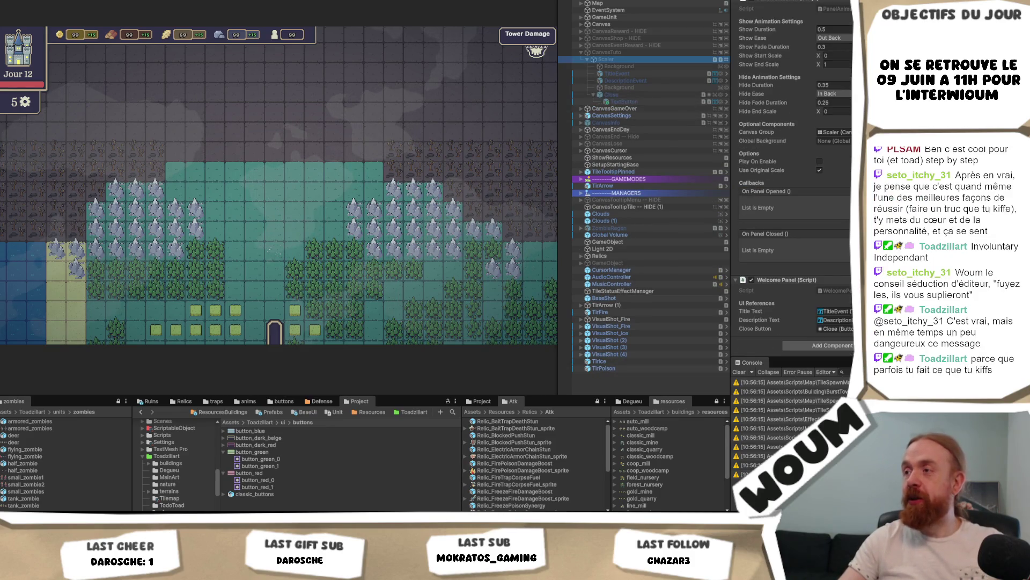
left_click(844, 291)
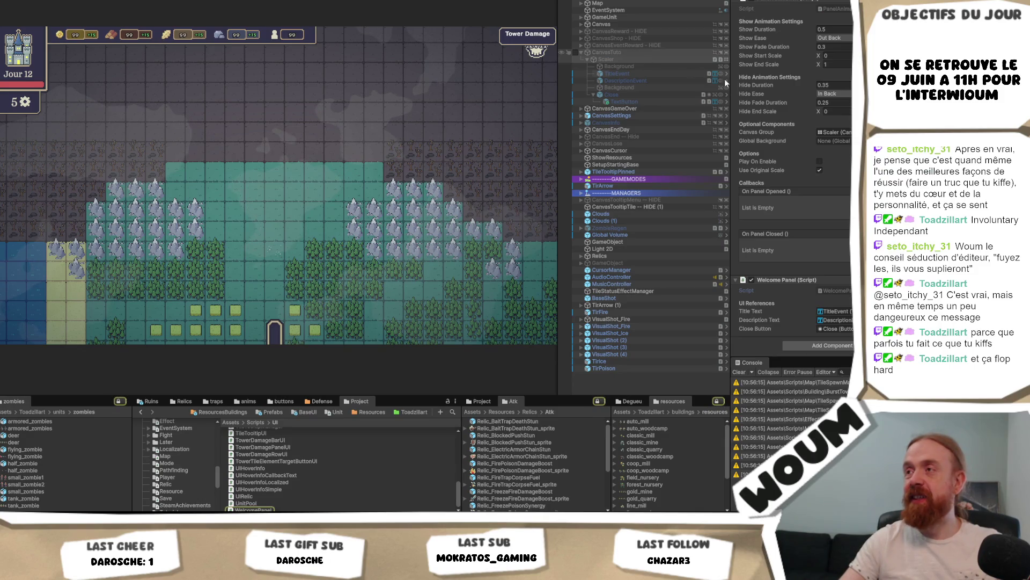
scroll(795, 128, "up", 1)
scroll(795, 129, "up", 1)
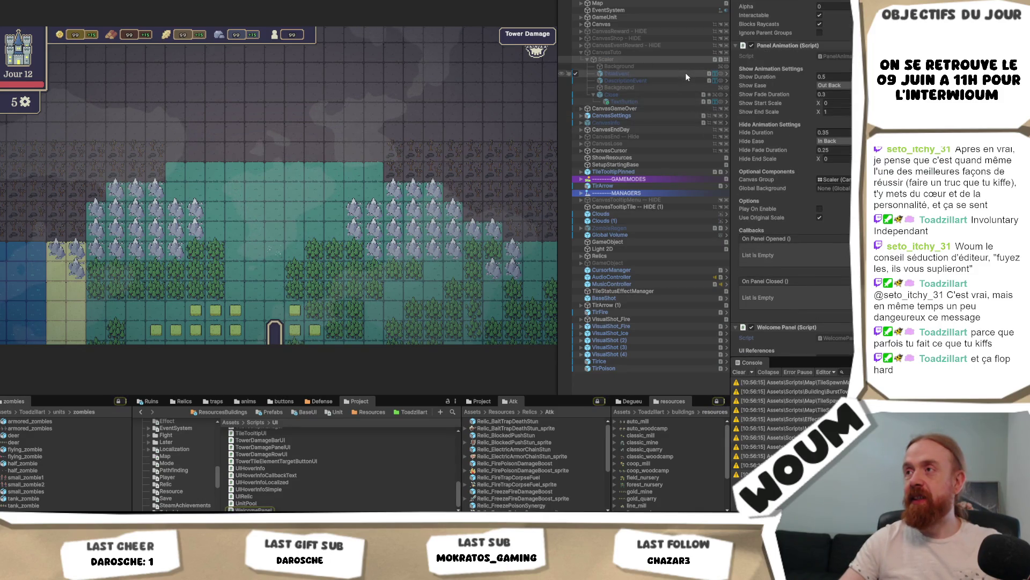
left_click(839, 54)
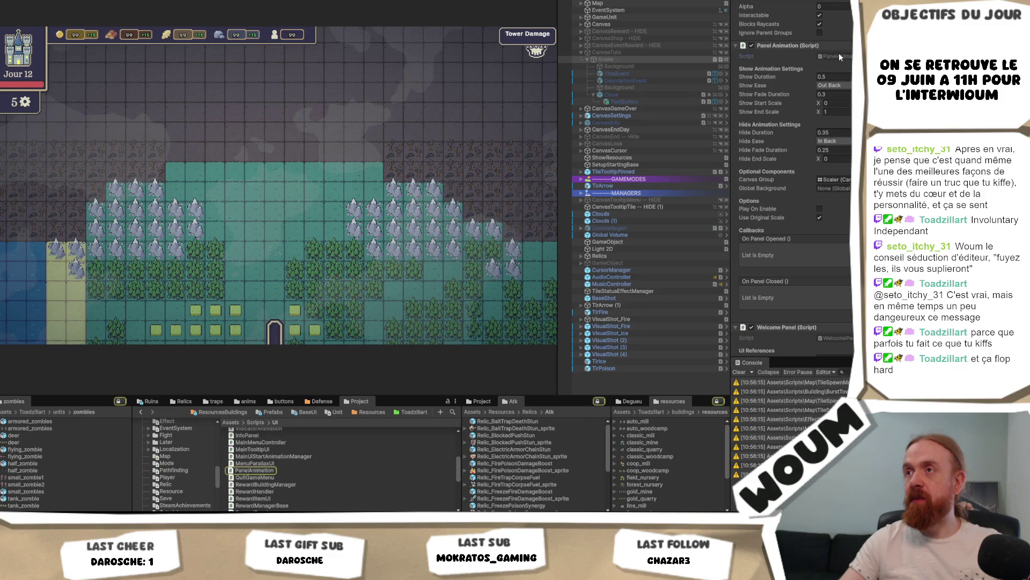
left_click(641, 59)
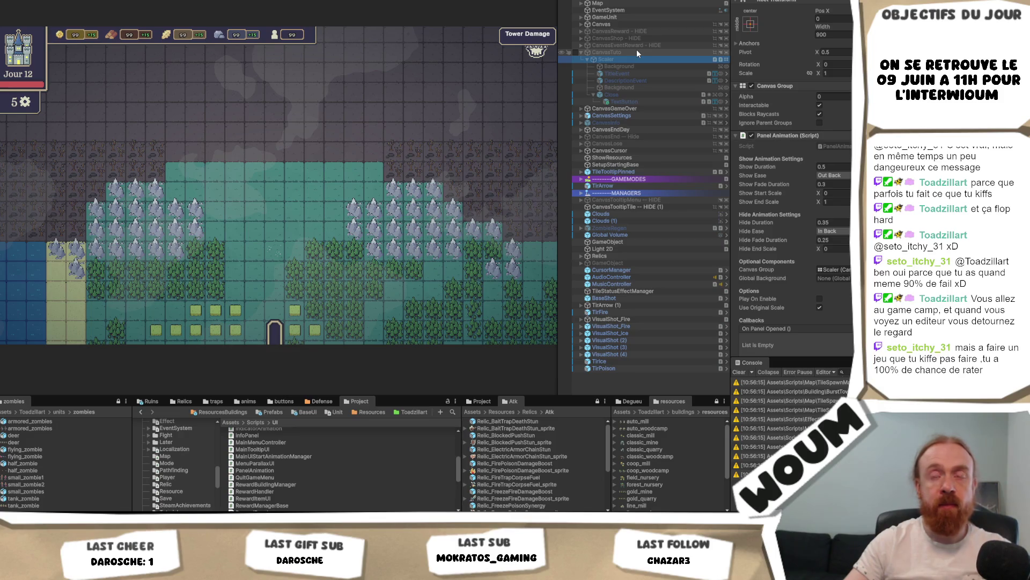
left_click(636, 52)
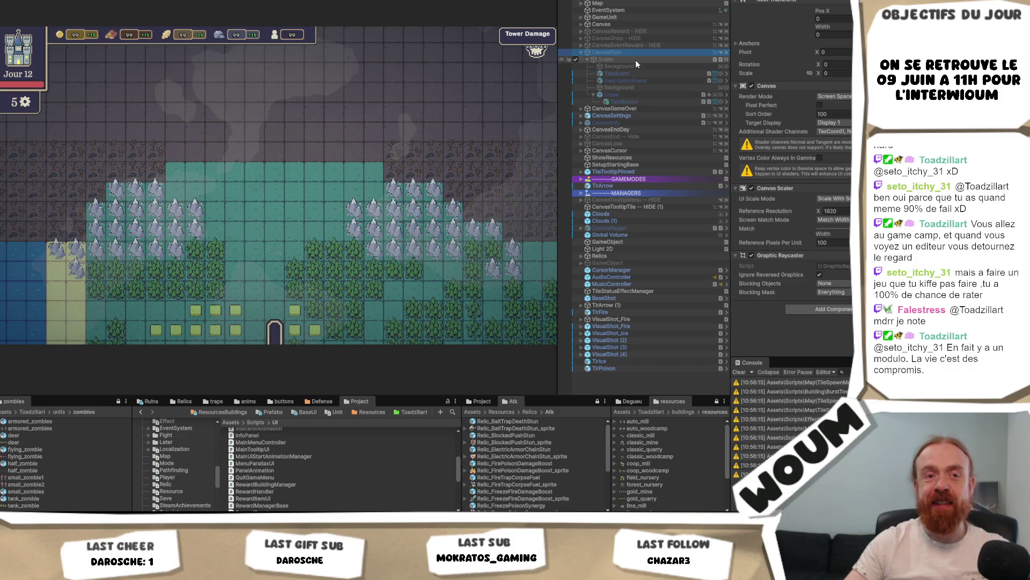
left_click(652, 60)
left_click(656, 49)
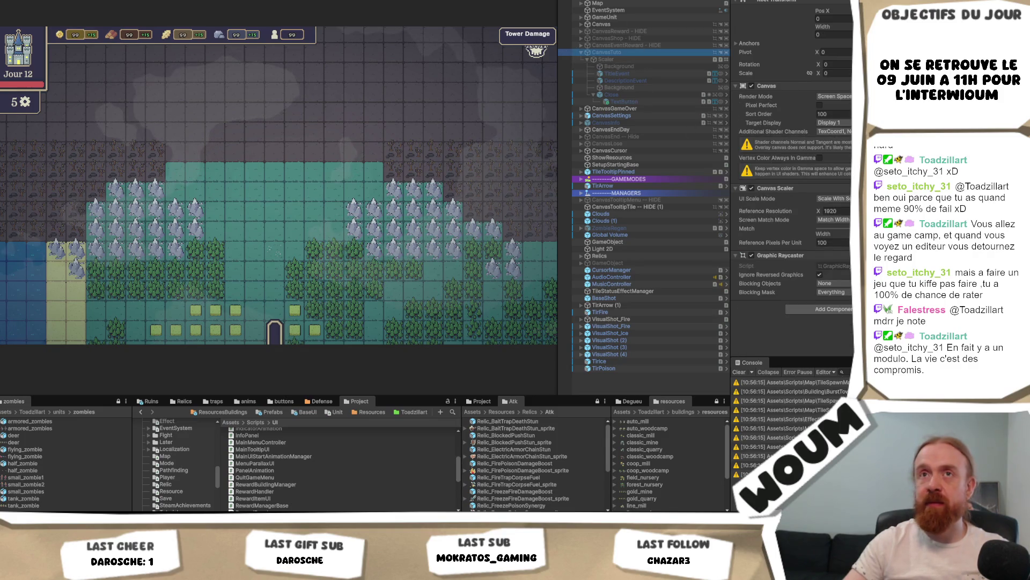
left_click(16, 0)
mouse_move(54, 2)
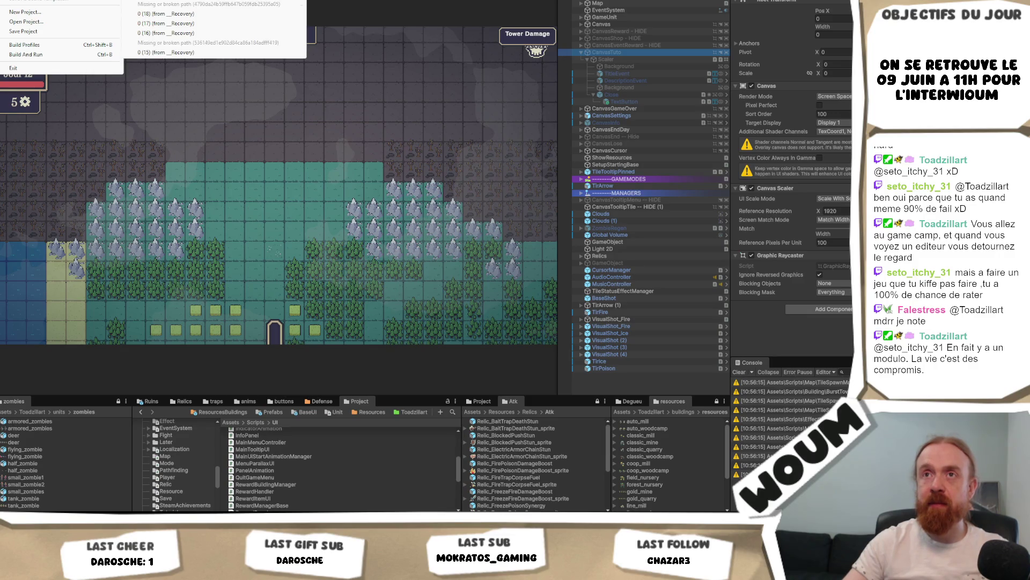
Reopen the Dread Haven main menu scene and locate the Scaler set as Quit Game Menu.
left_click(167, 13)
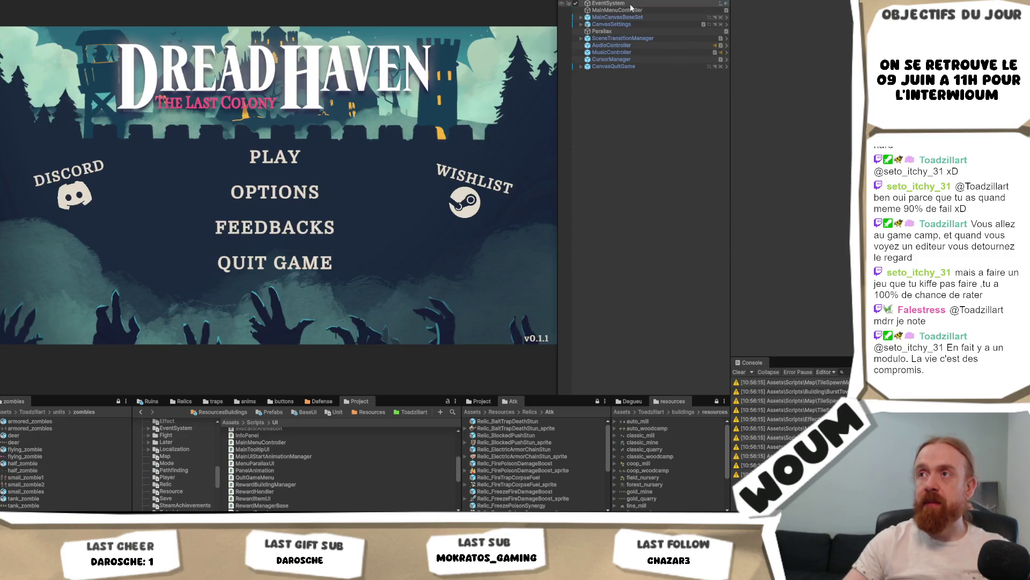
left_click(631, 10)
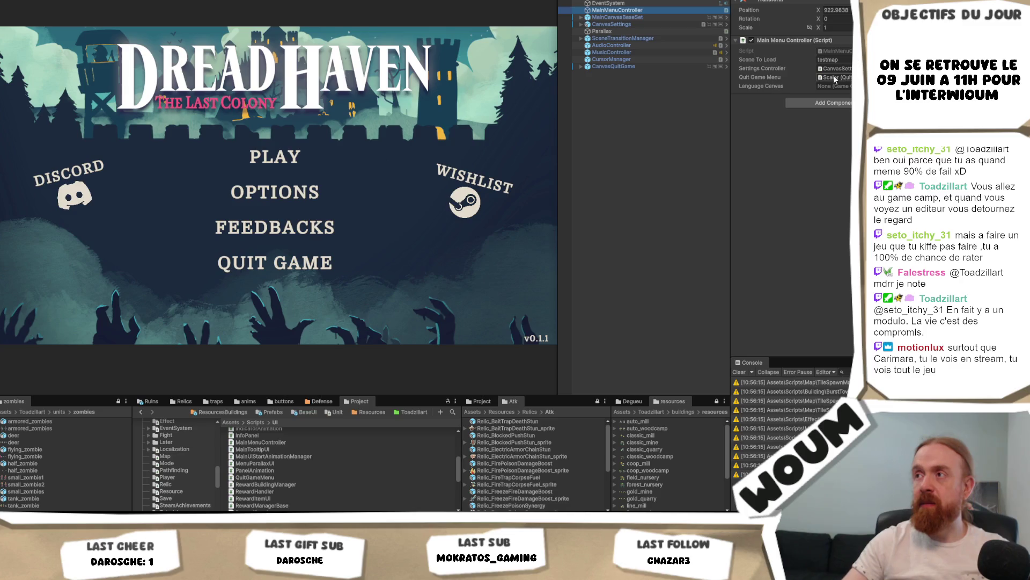
left_click(834, 77)
left_click(636, 88)
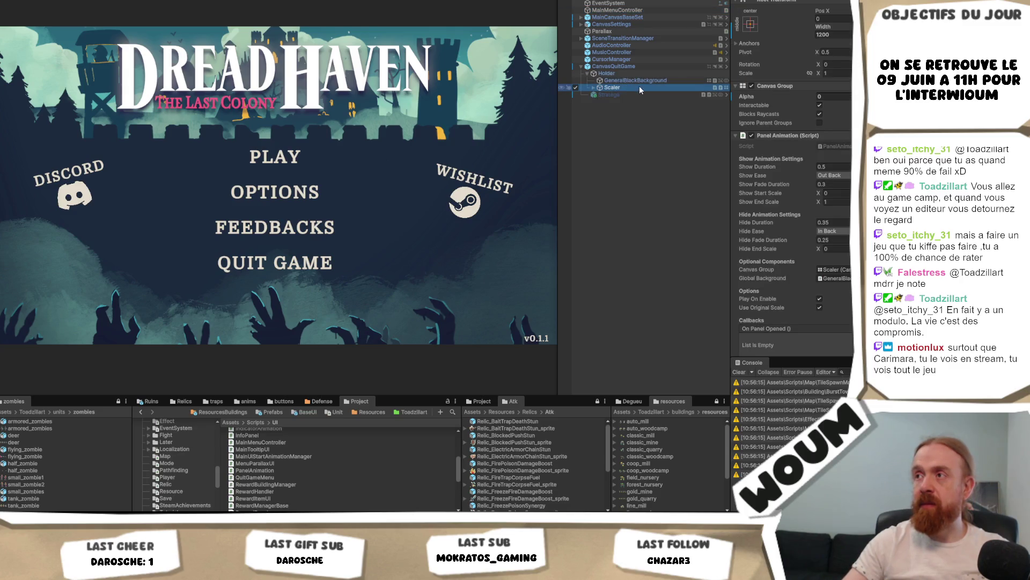
left_click(593, 88)
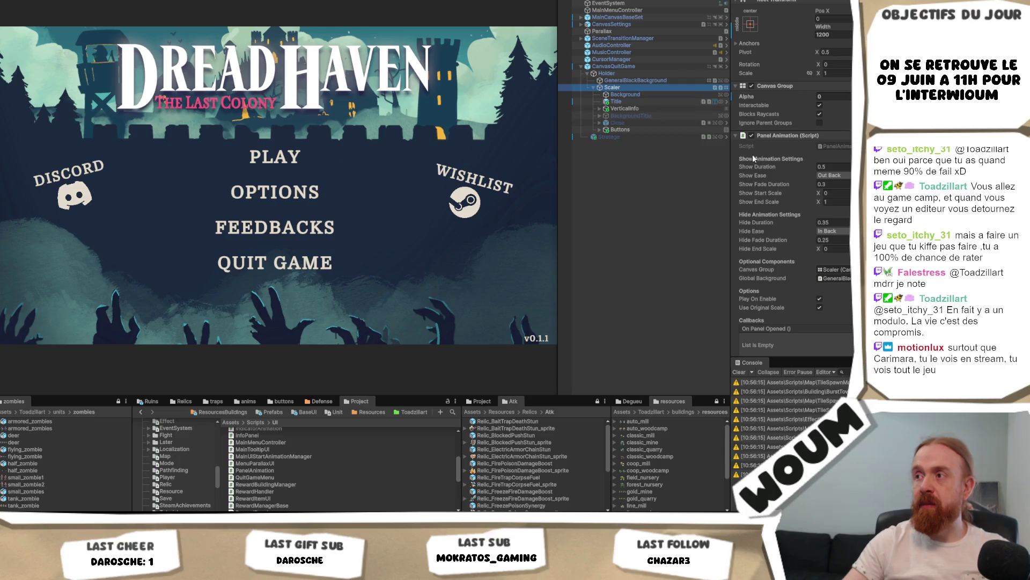
Review GeneralBlackBackground, Scaler and Holder, ending on the black background's Global Background settings.
left_click(646, 82)
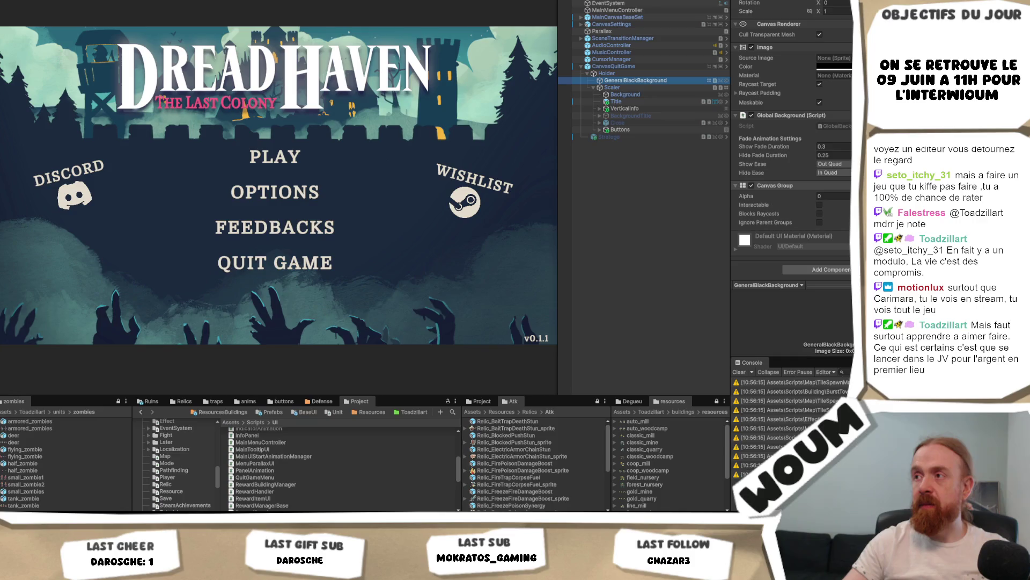
left_click(641, 88)
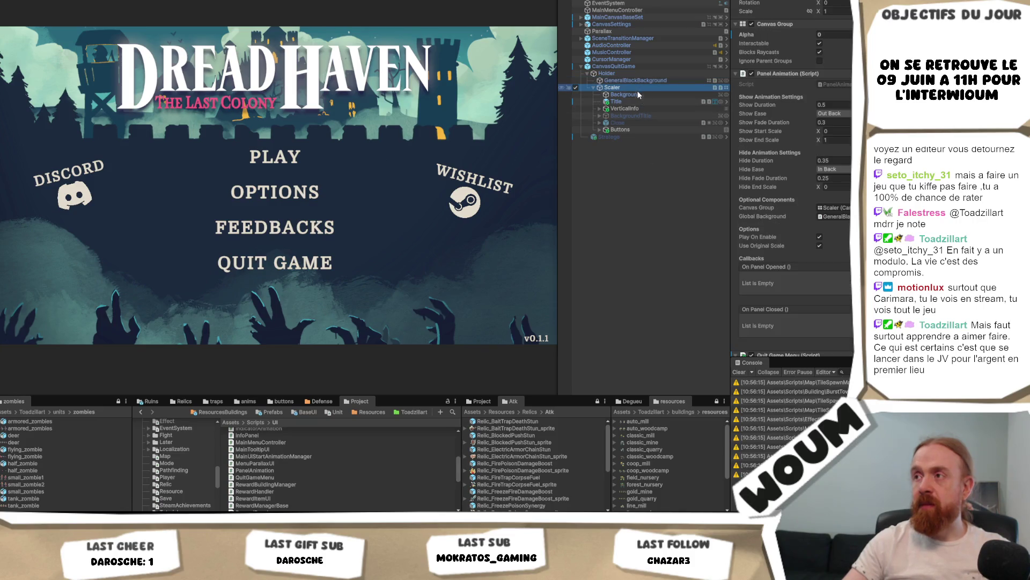
left_click(838, 216)
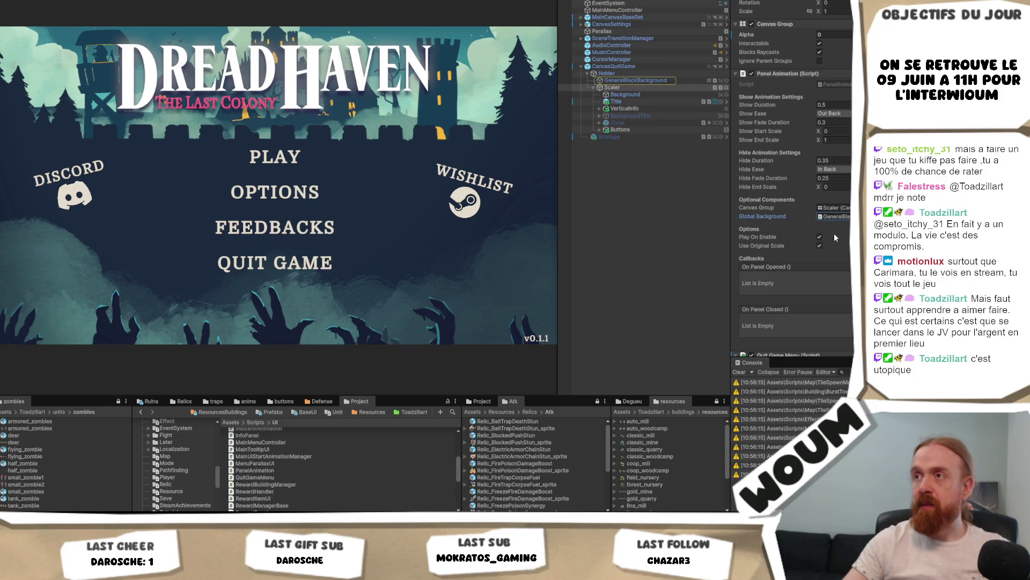
left_click(652, 72)
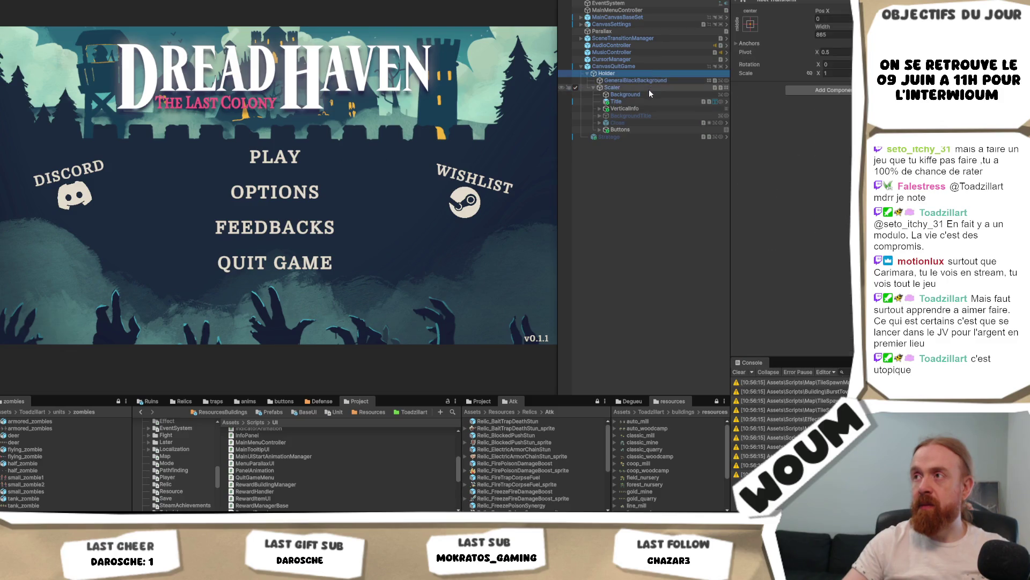
left_click(632, 87)
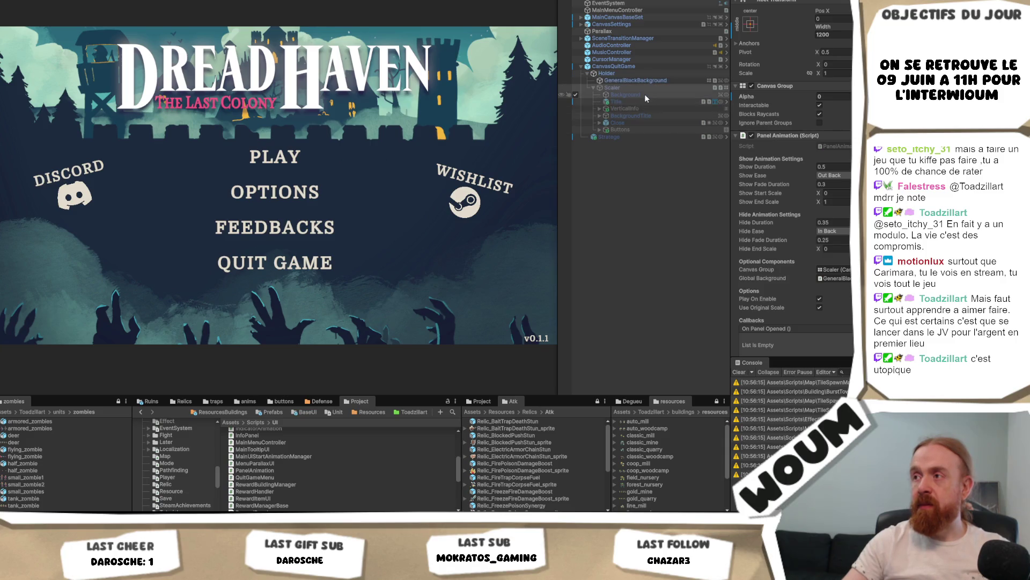
left_click(660, 80)
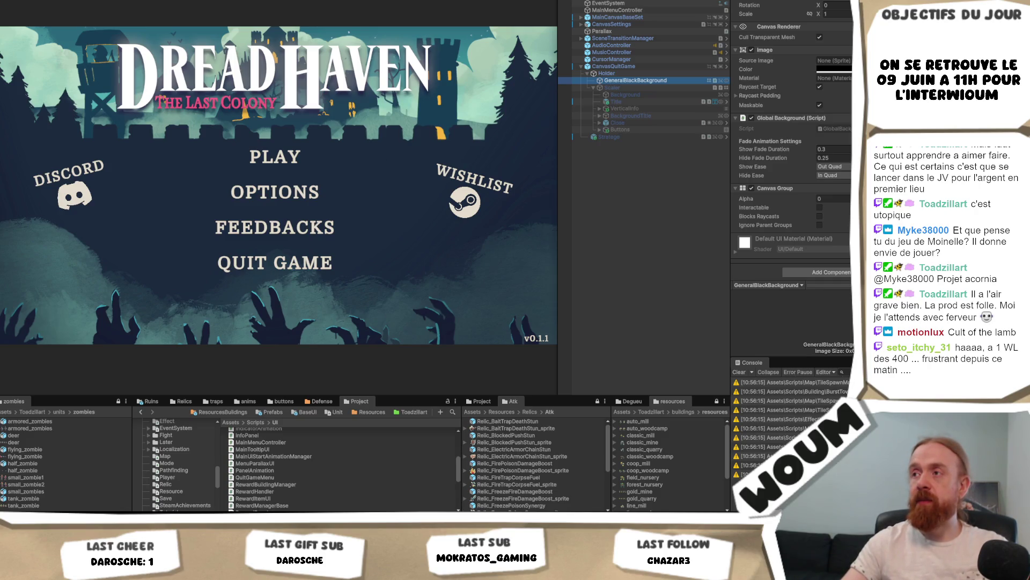
Enter Play mode to test the main menu's Quit Game option.
key("ctrl+p")
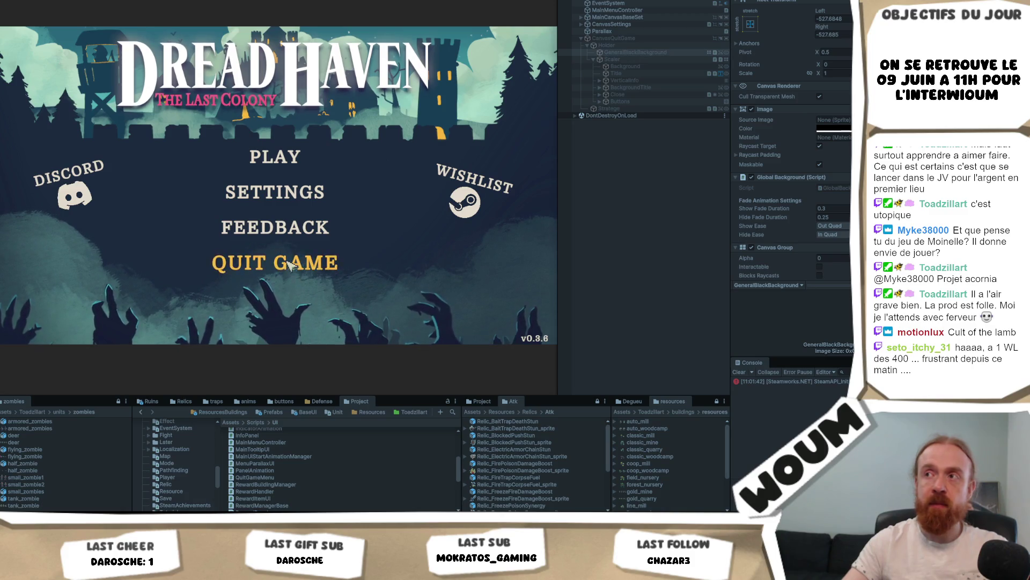
Exit Play mode, check Scaler's Quit Game Menu and its Main Menu Root, and open QuitGameMenu.
scroll(839, 134, "down", 2)
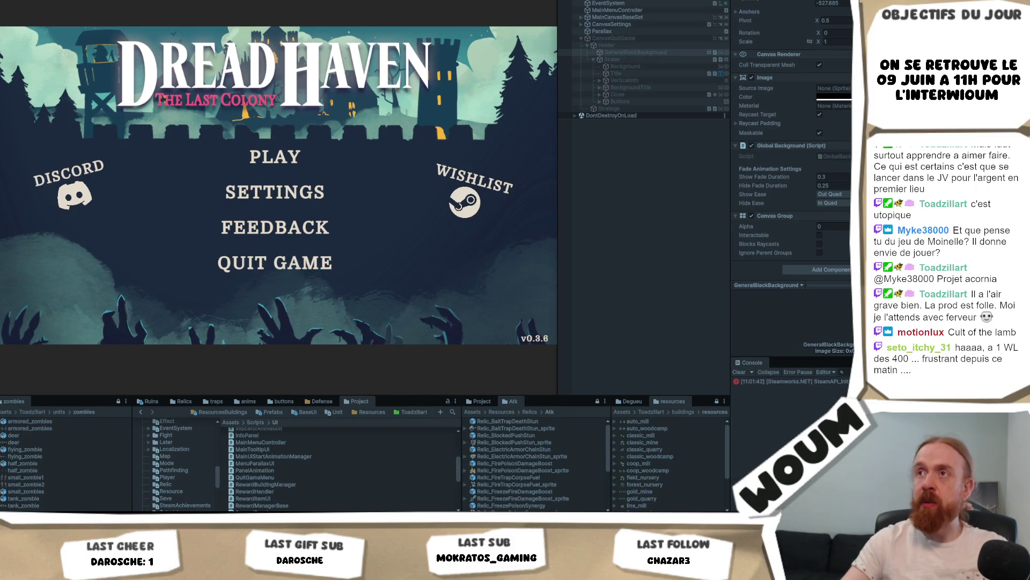
key("ctrl+p")
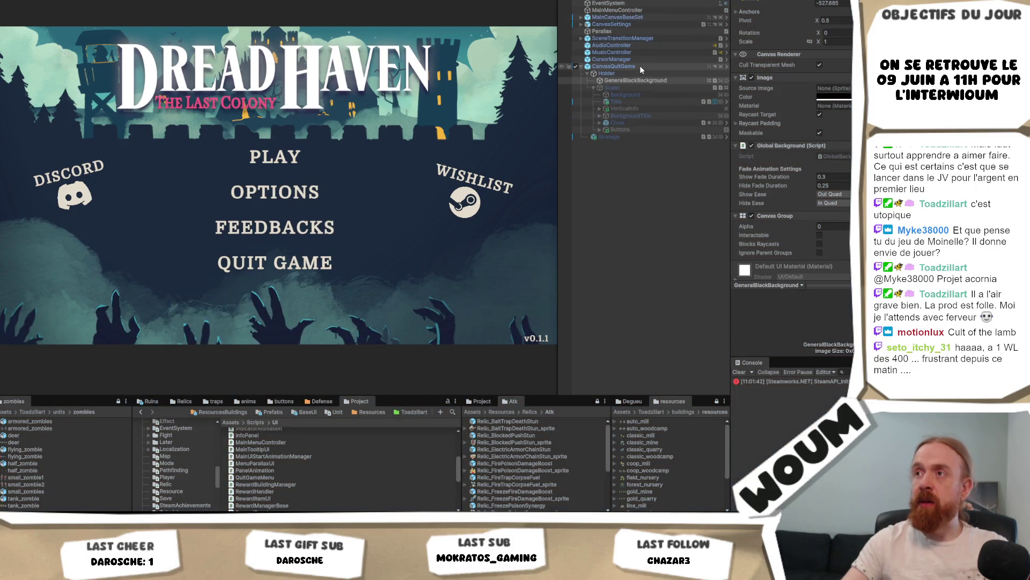
left_click(641, 81)
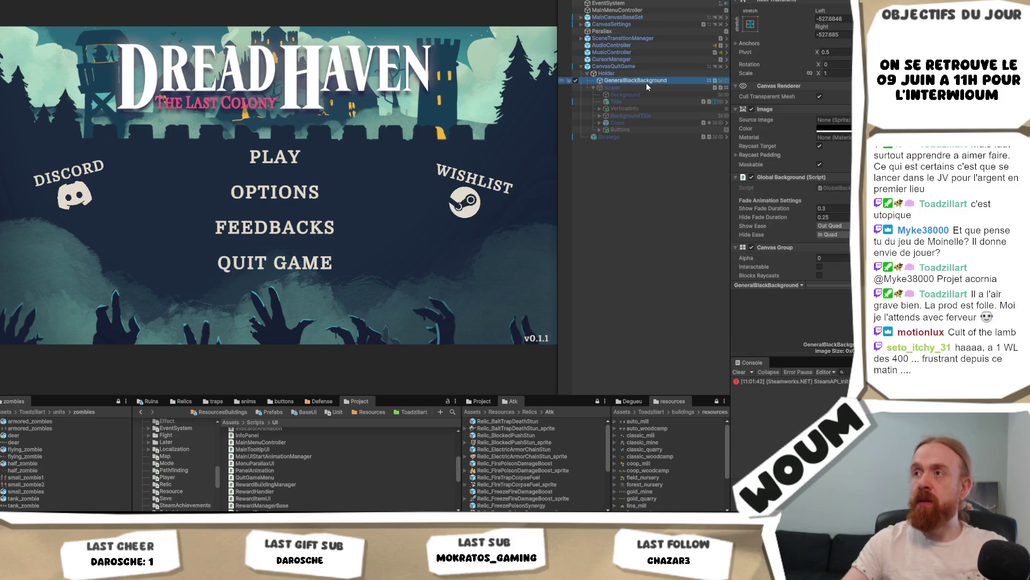
left_click(643, 87)
scroll(829, 139, "down", 5)
left_click(835, 300)
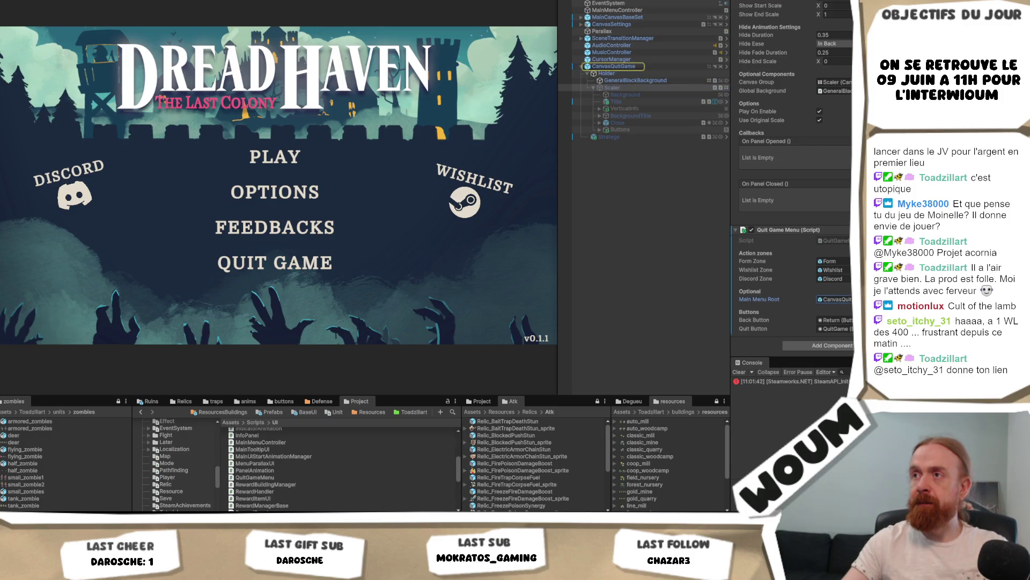
left_click(613, 66)
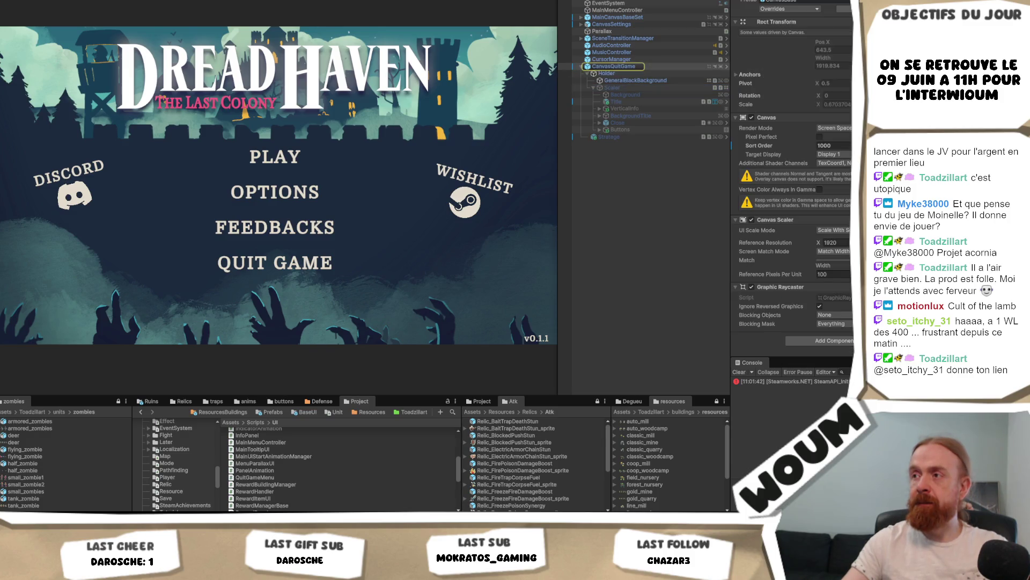
left_click(629, 88)
left_click_drag(252, 475, 220, 468)
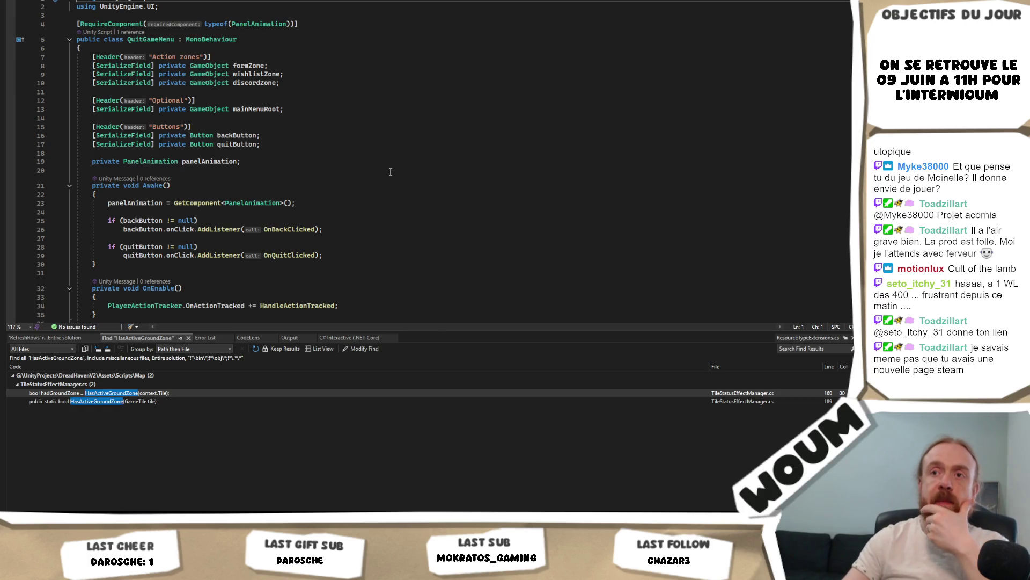
Review panelAnimation uses and OnInit's completion check, RefreshActionZones and SetActive calls.
scroll(391, 172, "down", 2)
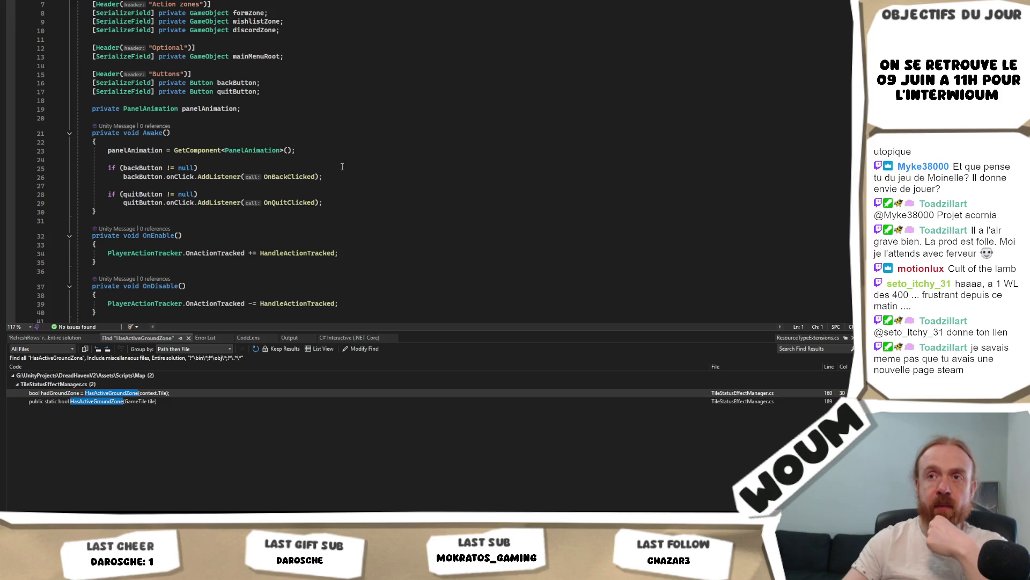
double_click(142, 151)
scroll(142, 153, "up", 2)
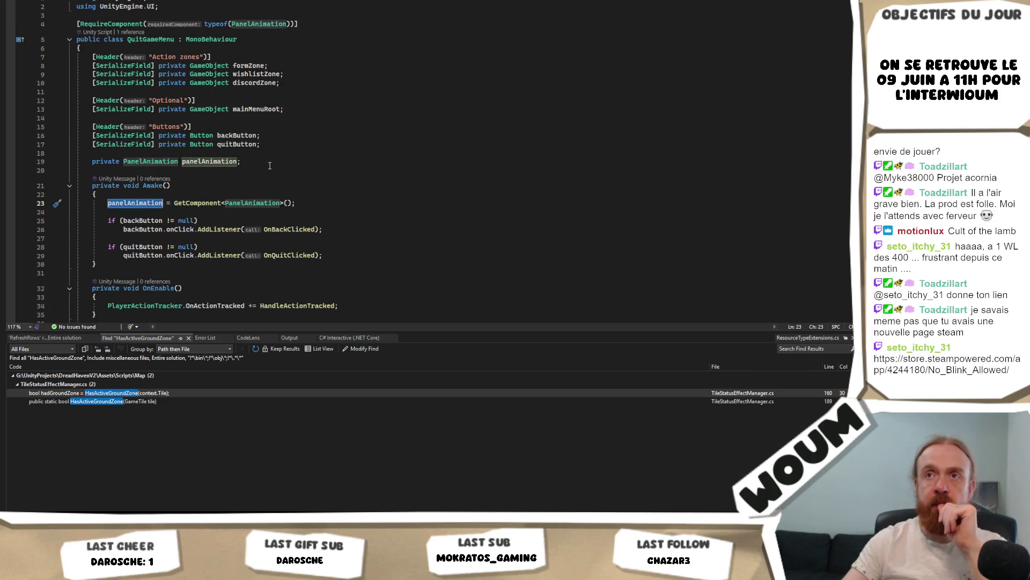
scroll(322, 164, "down", 6)
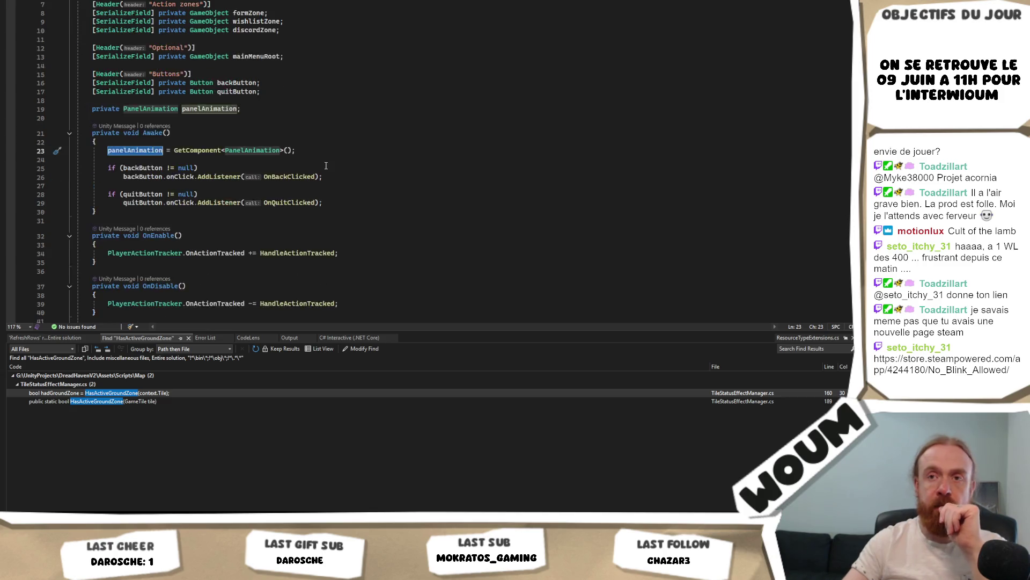
scroll(357, 170, "down", 5)
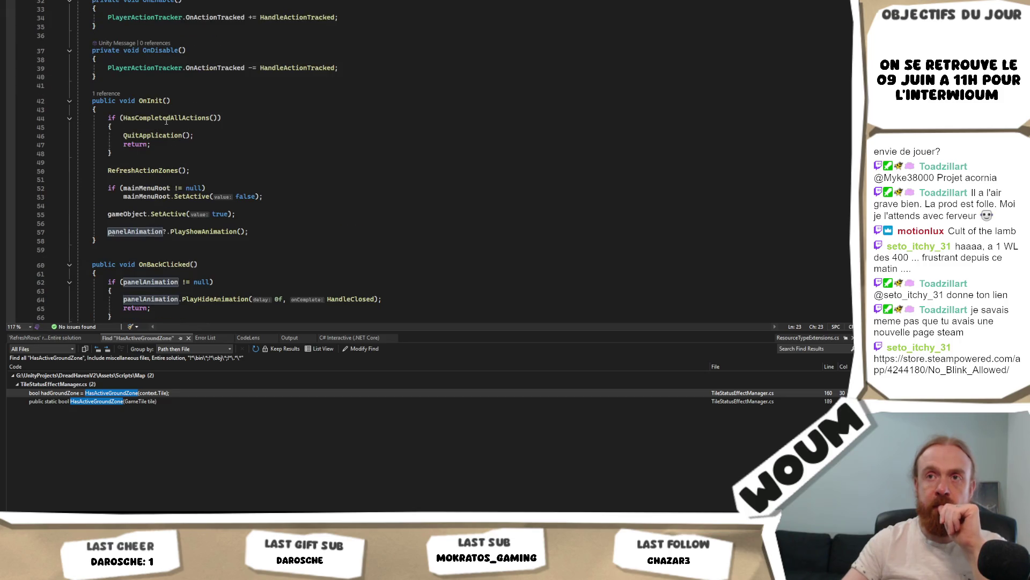
left_click(166, 118)
left_click(179, 171)
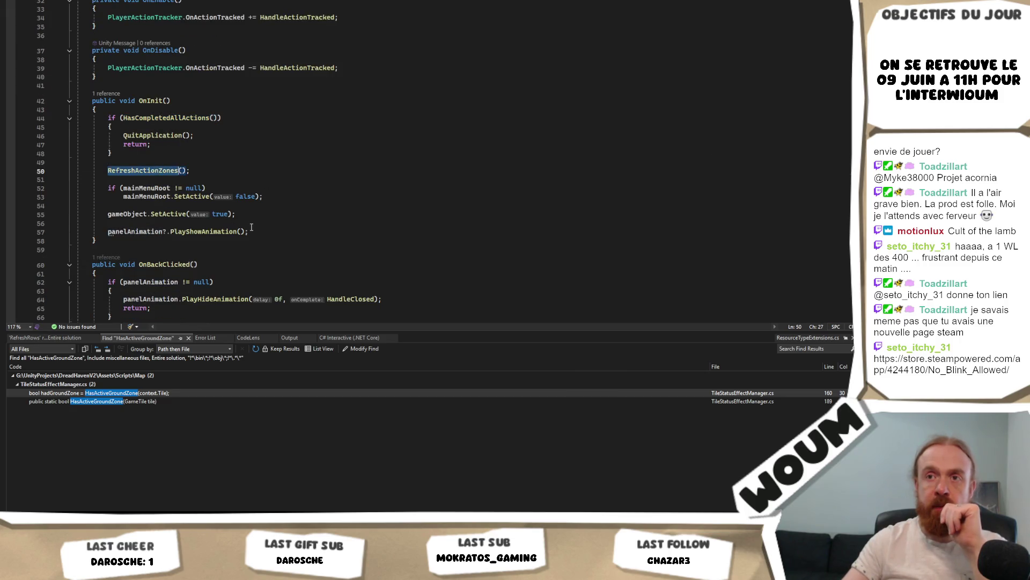
left_click(210, 196)
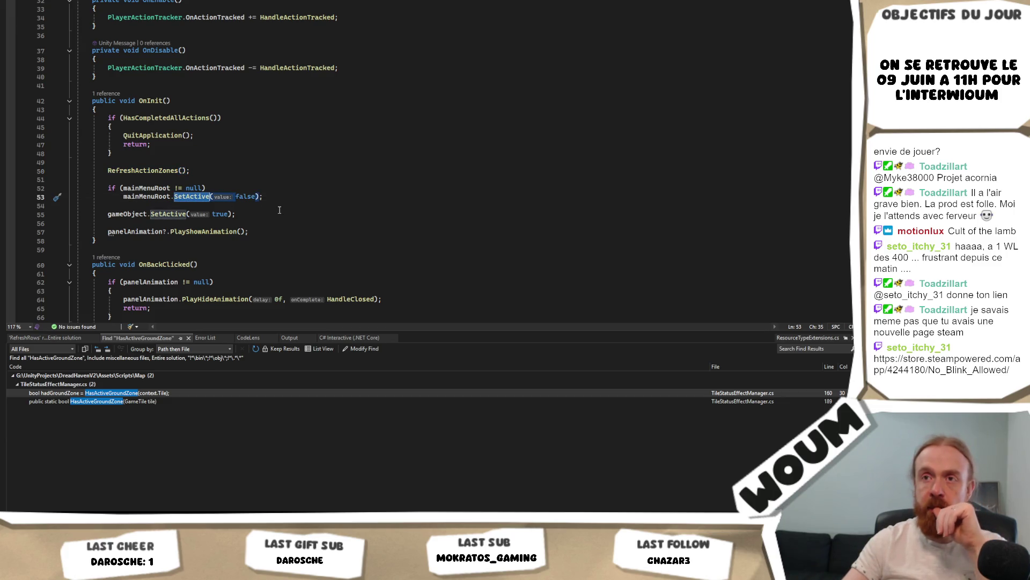
Trace the mainMenuRoot null check, then clear Main Menu Root to None in Unity.
double_click(161, 188)
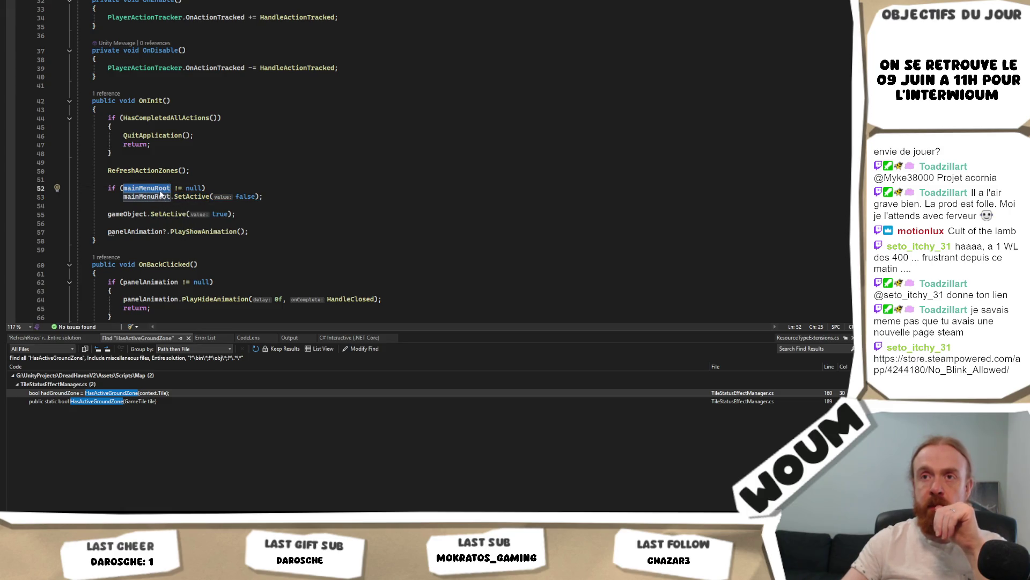
left_click_drag(290, 196, 285, 182)
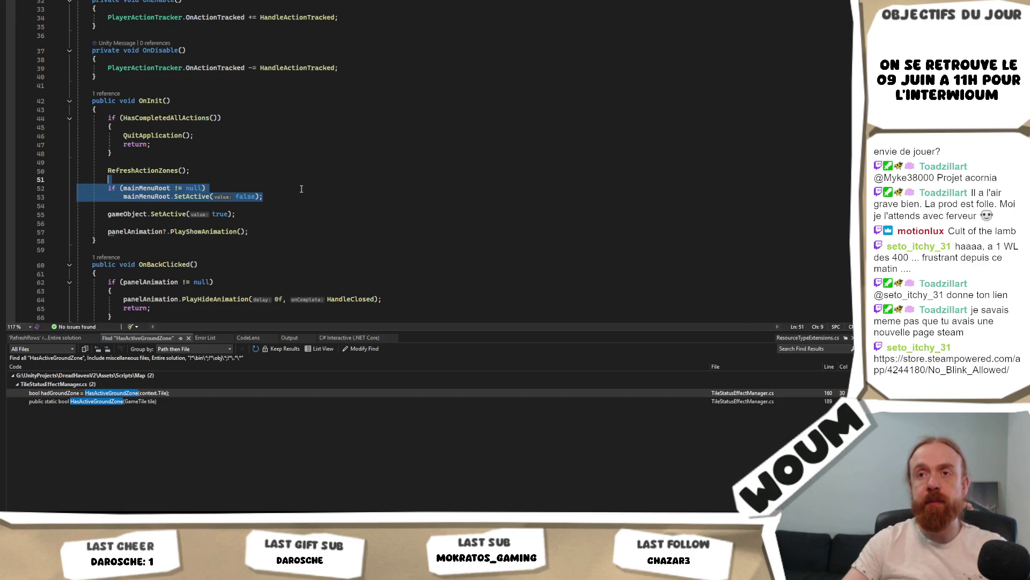
scroll(301, 189, "down", 2)
double_click(155, 137)
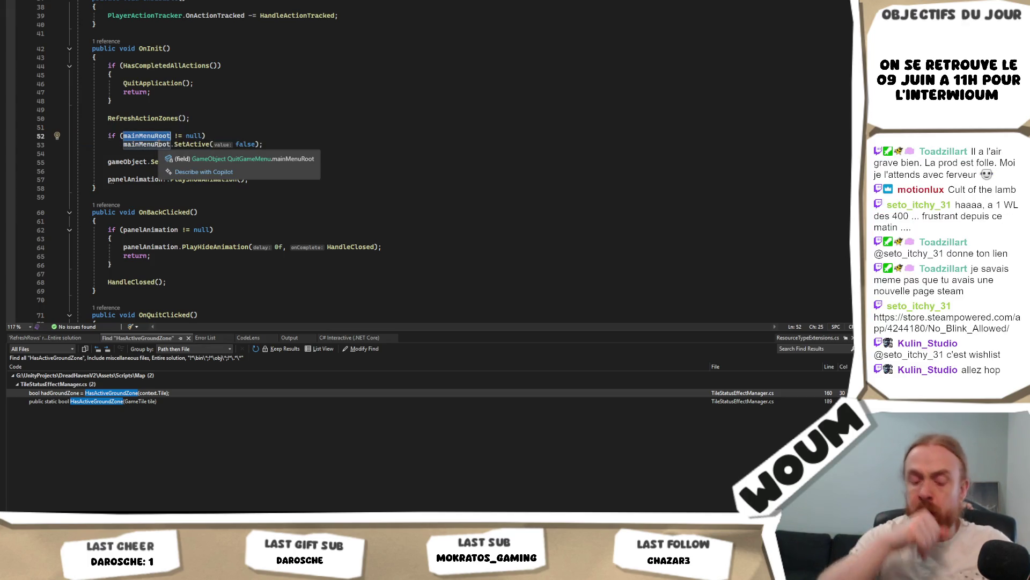
key("alt+Tab")
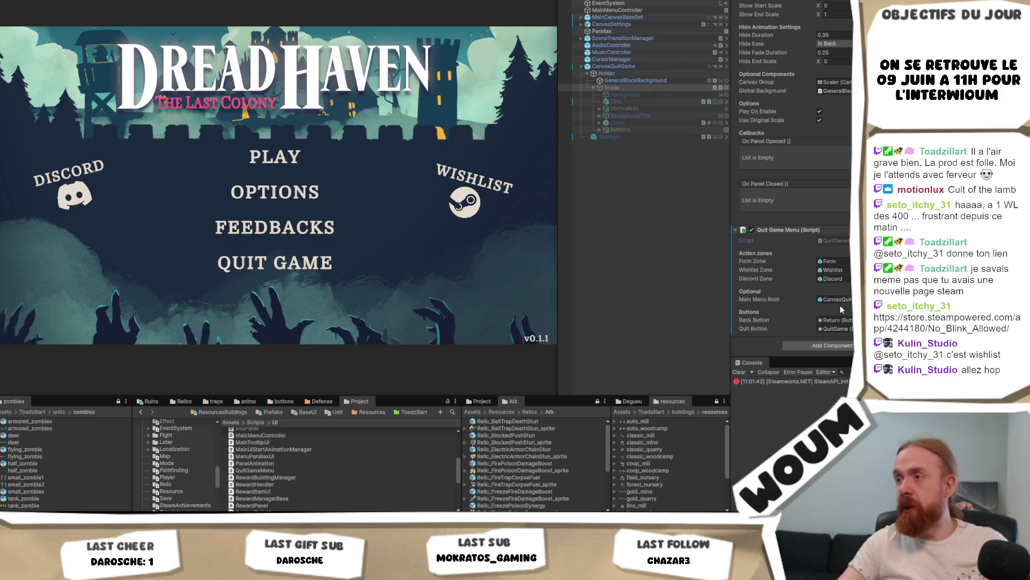
left_click_drag(844, 302, 844, 302)
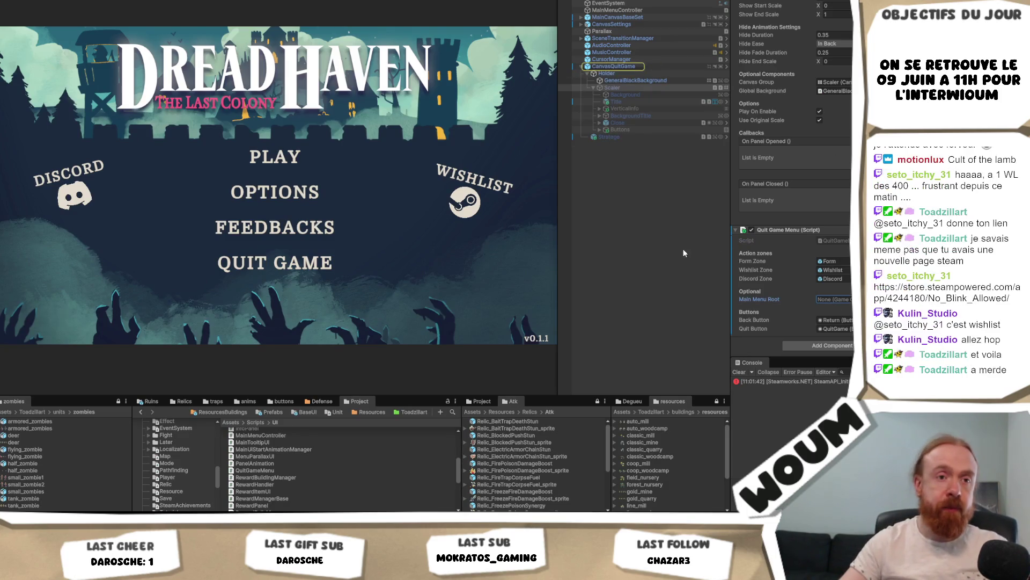
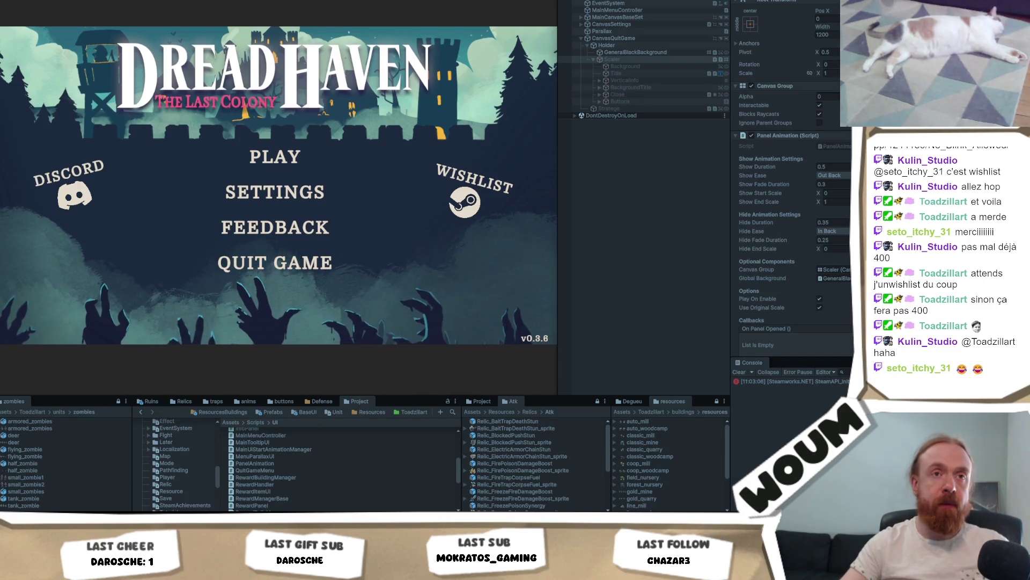
In Play mode, open the playtest dialog from QUIT GAME and close it with OK, twice.
left_click(284, 264)
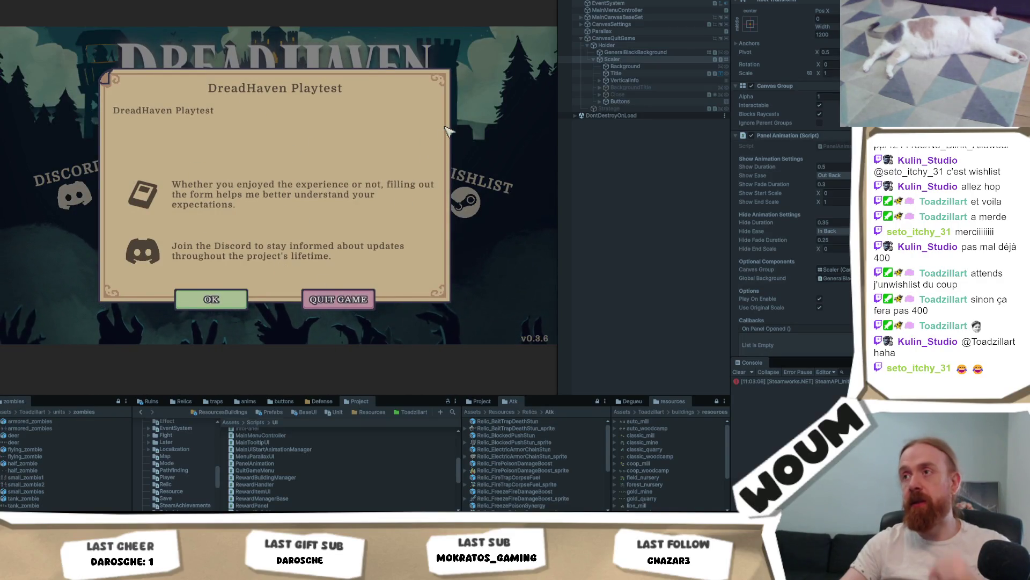
left_click(207, 299)
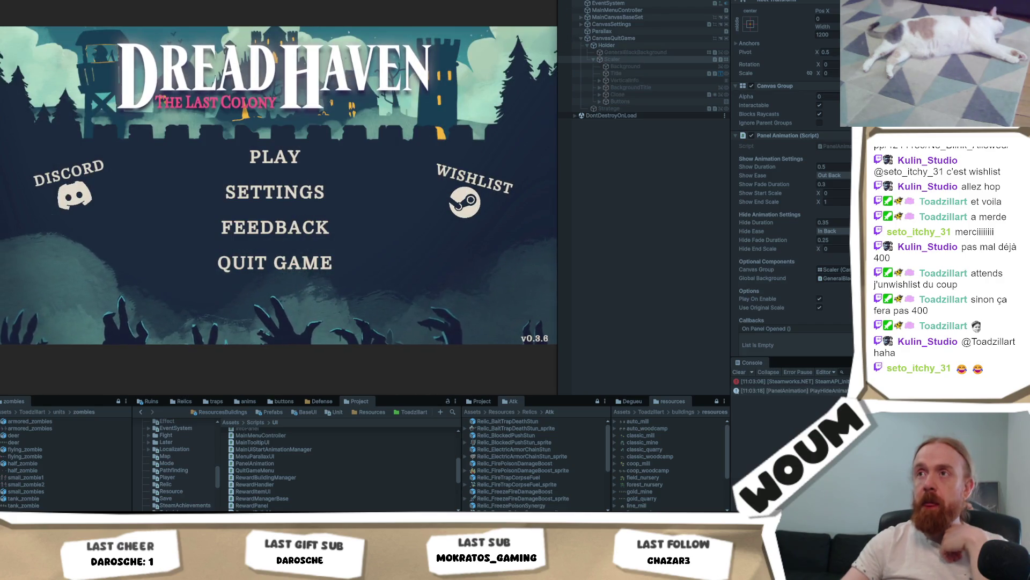
left_click(263, 264)
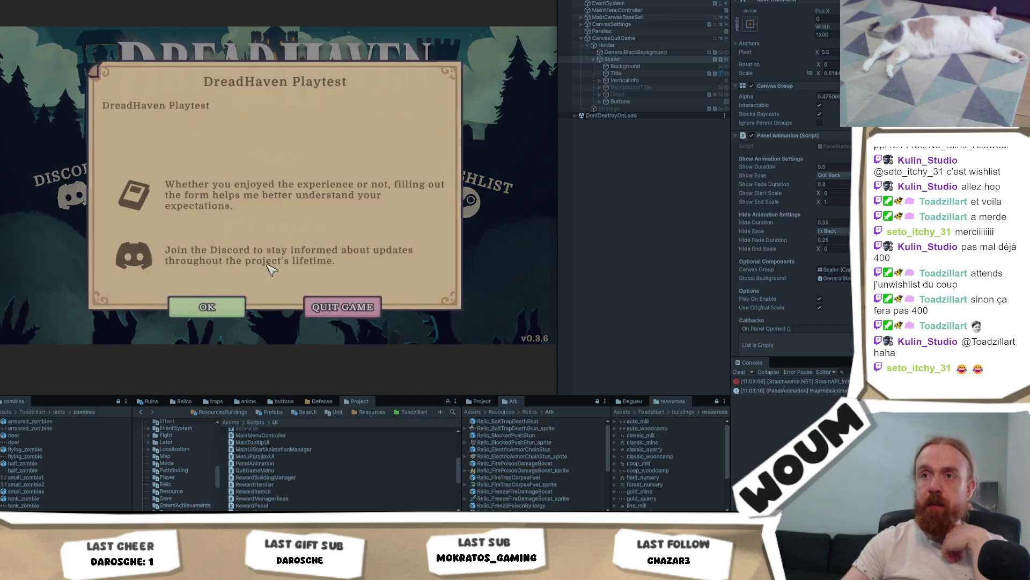
left_click(225, 304)
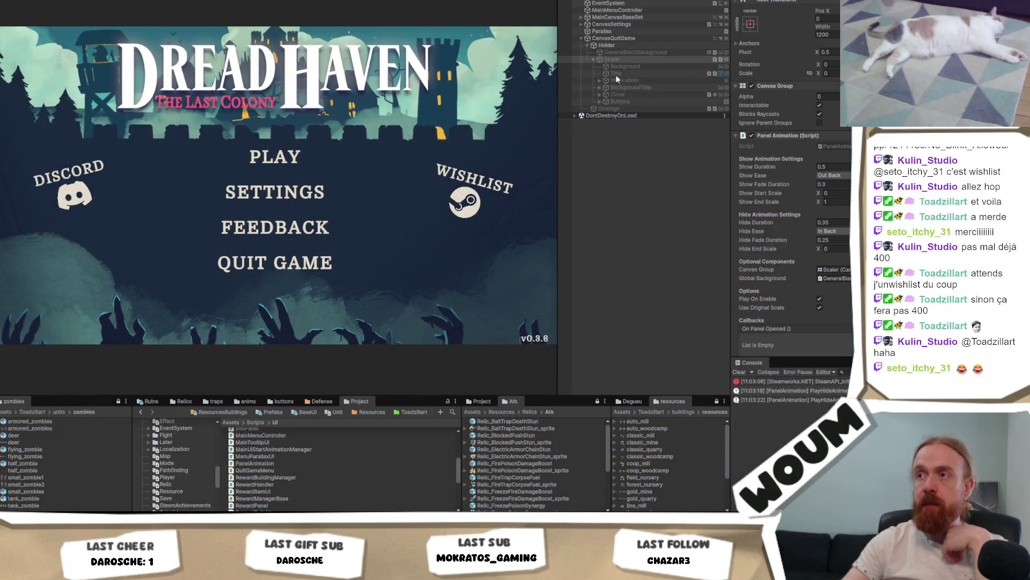
Move Strategie under Scaler in the Hierarchy, then reopen and close the playtest dialog several times.
left_click(610, 137)
left_click_drag(610, 134, 614, 133)
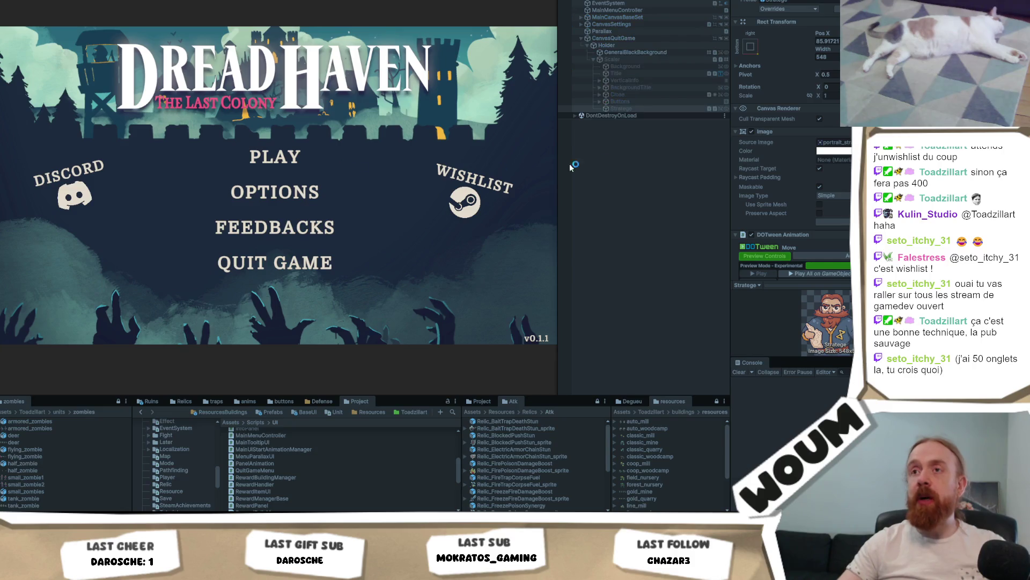
left_click(305, 267)
left_click(211, 299)
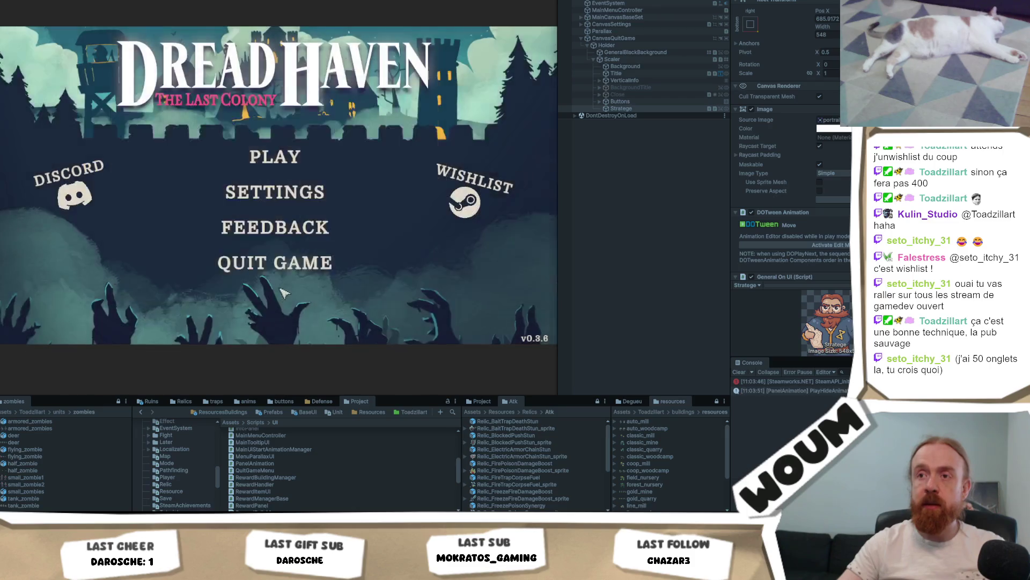
left_click(292, 269)
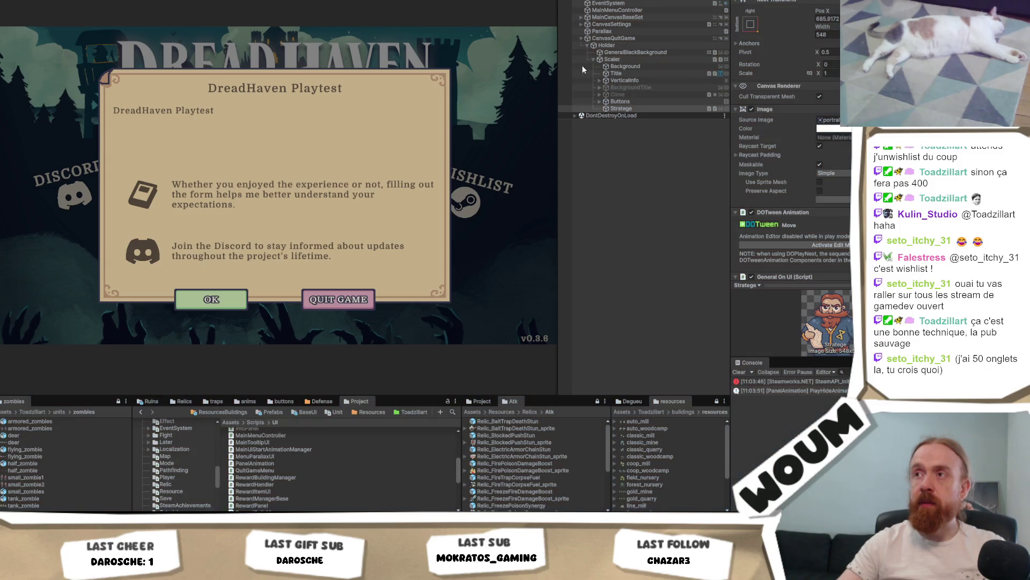
left_click(575, 65)
Stop Play mode, move Strategie back directly under Holder, and return to the QuitGameMenu code.
key("ctrl+p")
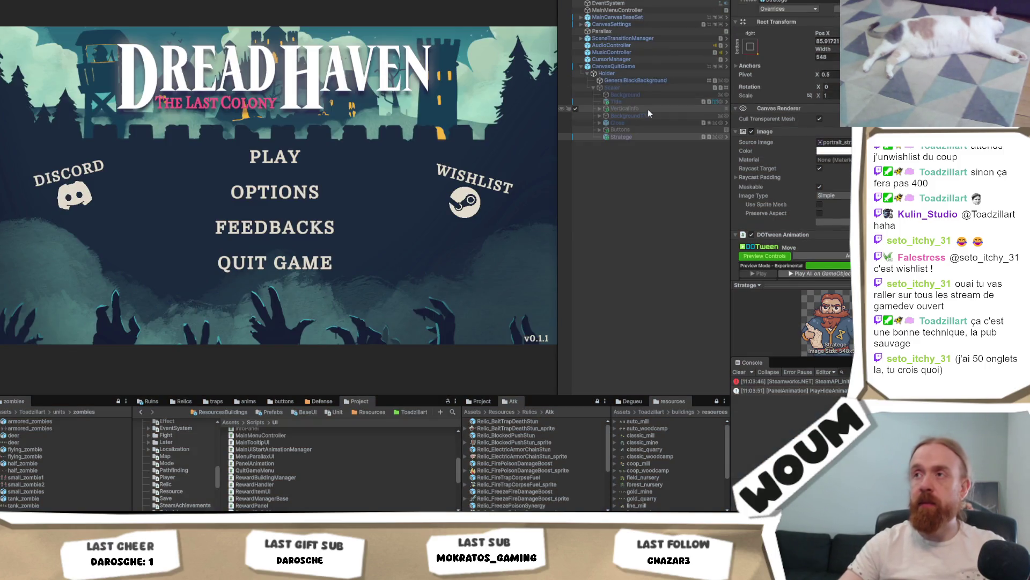
left_click_drag(650, 109, 648, 104)
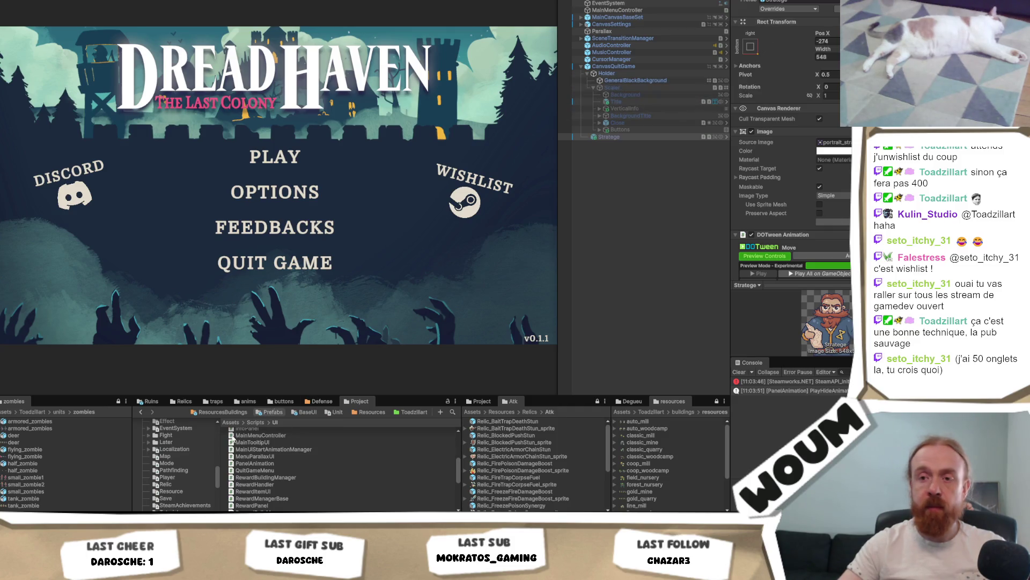
key("alt+Tab")
scroll(301, 69, "up", 4)
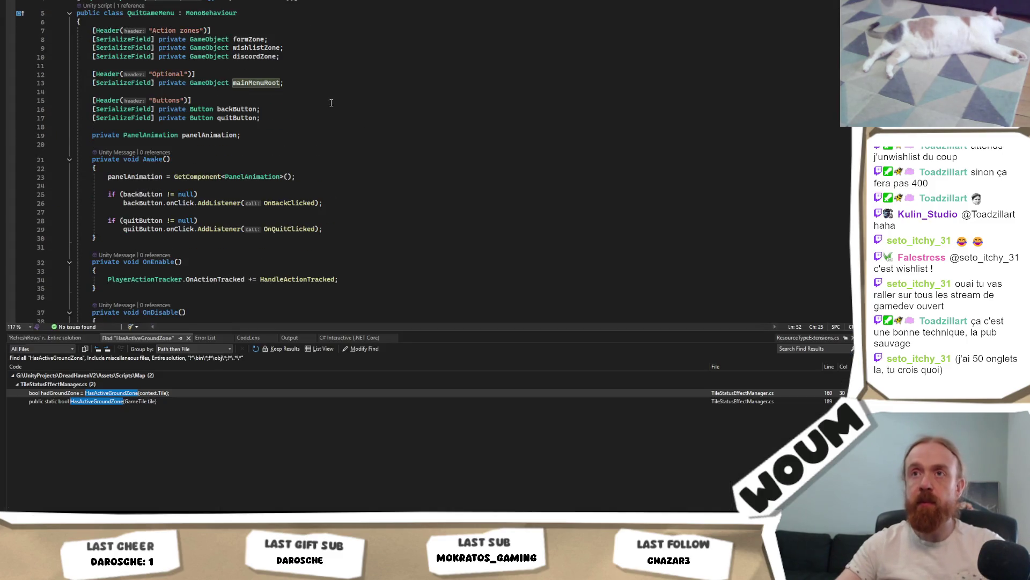
Insert a blank line at the top of the QuitGameMenu class, just below its opening brace.
left_click(265, 160)
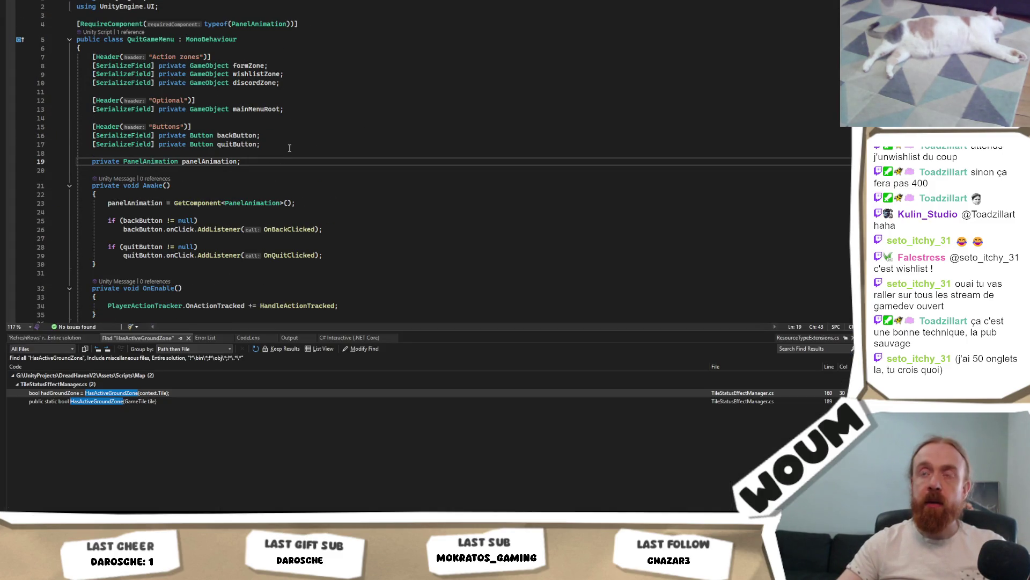
left_click(288, 147)
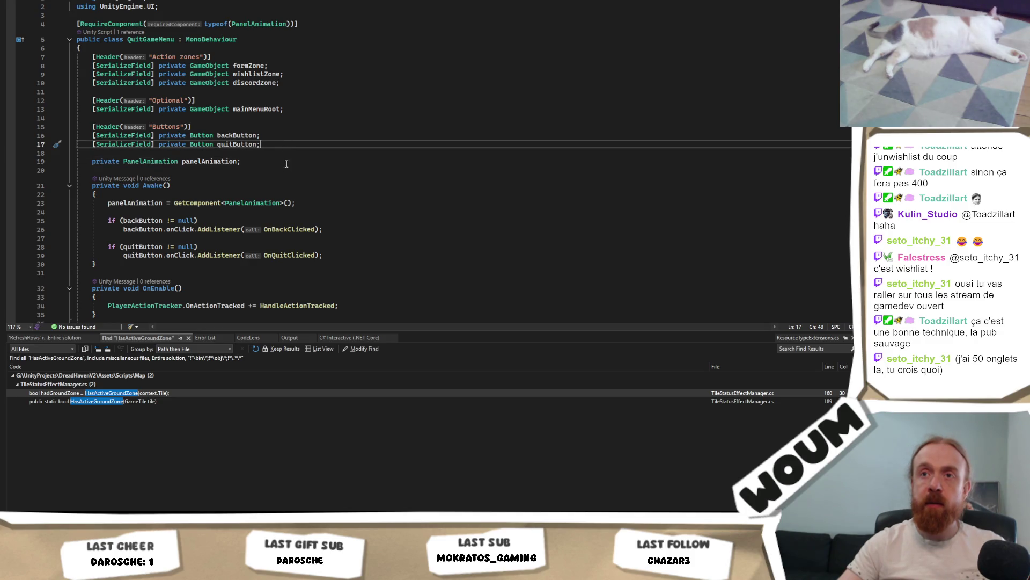
key("Return")
key("Return")
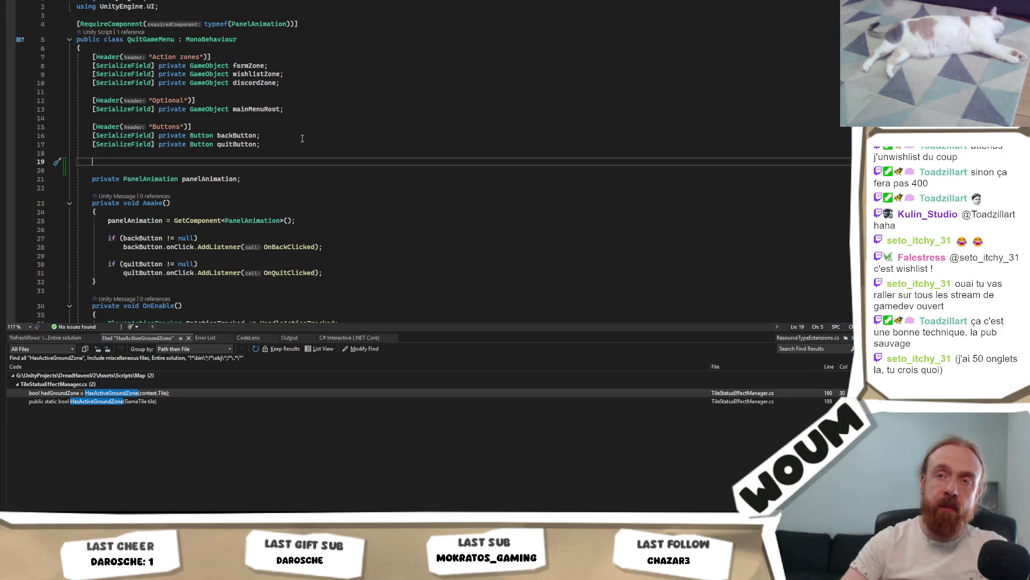
key("BackSpace")
key("Up")
key("Up")
key("Up")
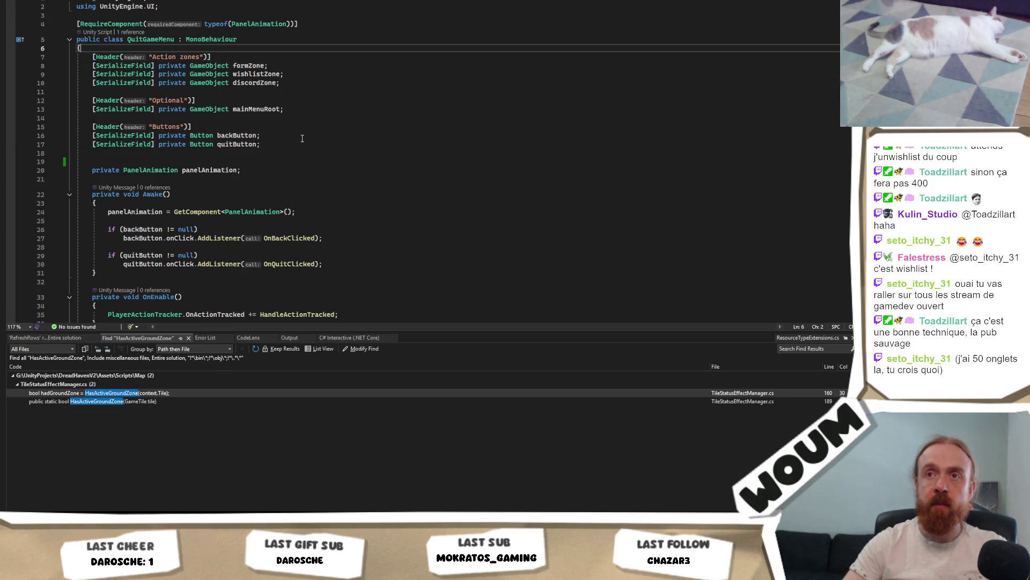
key("Return")
key("Return")
key("Return")
key("Up")
key("Up")
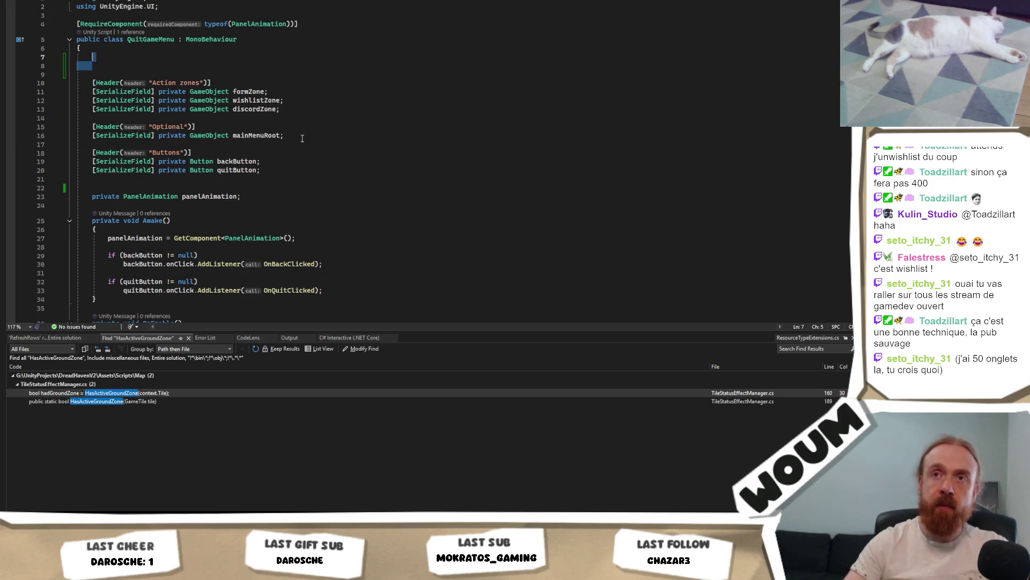
key("Delete")
Type '[SerializeField] private' on that line, then search the whole solution for DoRestart.
type("[SerializeField")
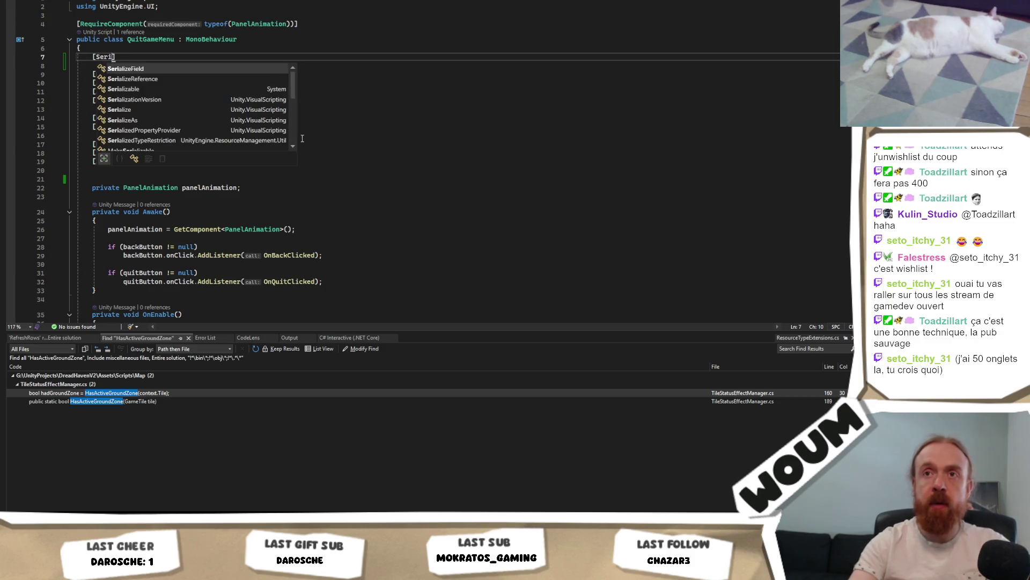
type("] pr")
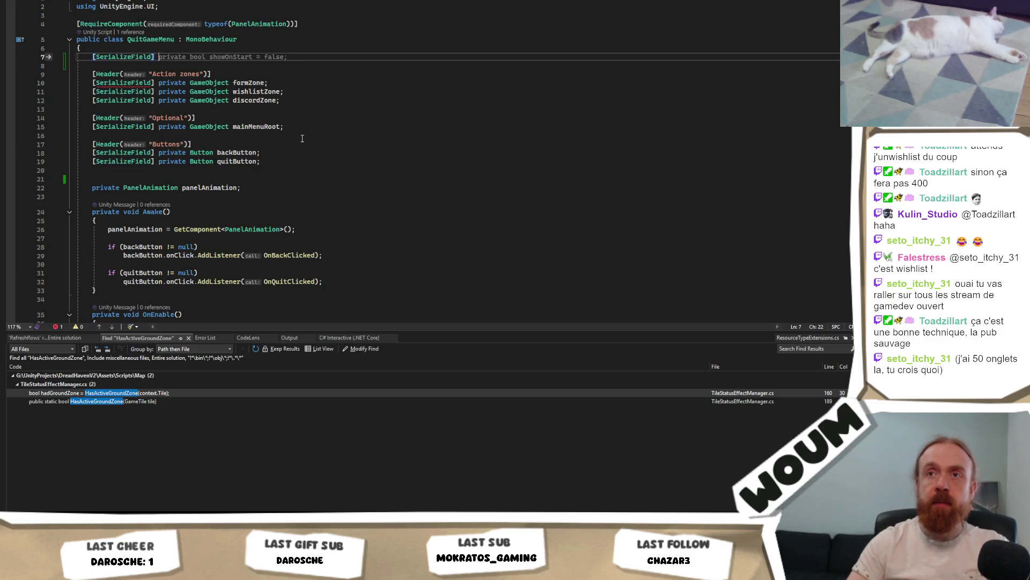
type("ivate")
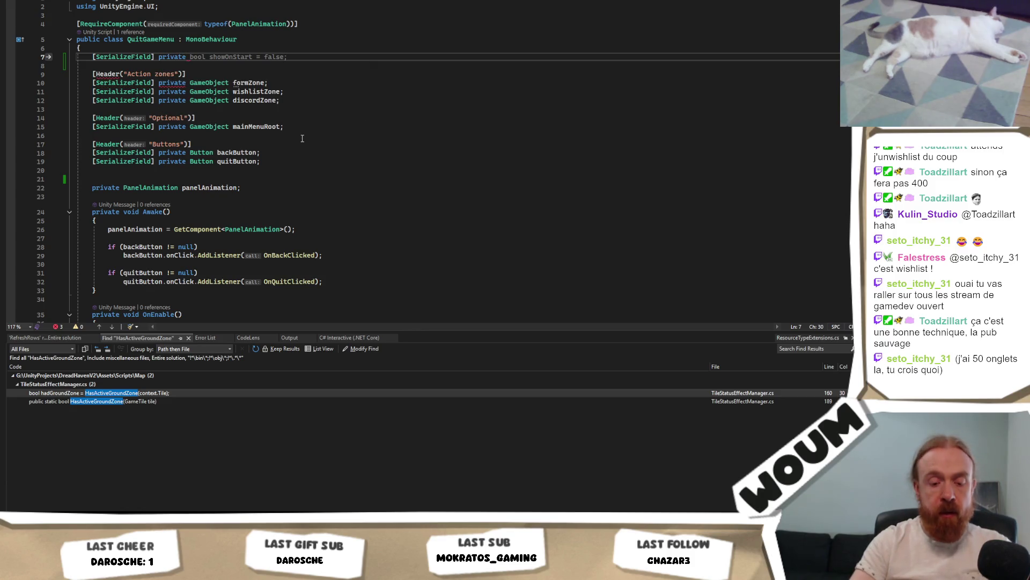
key("alt+Tab")
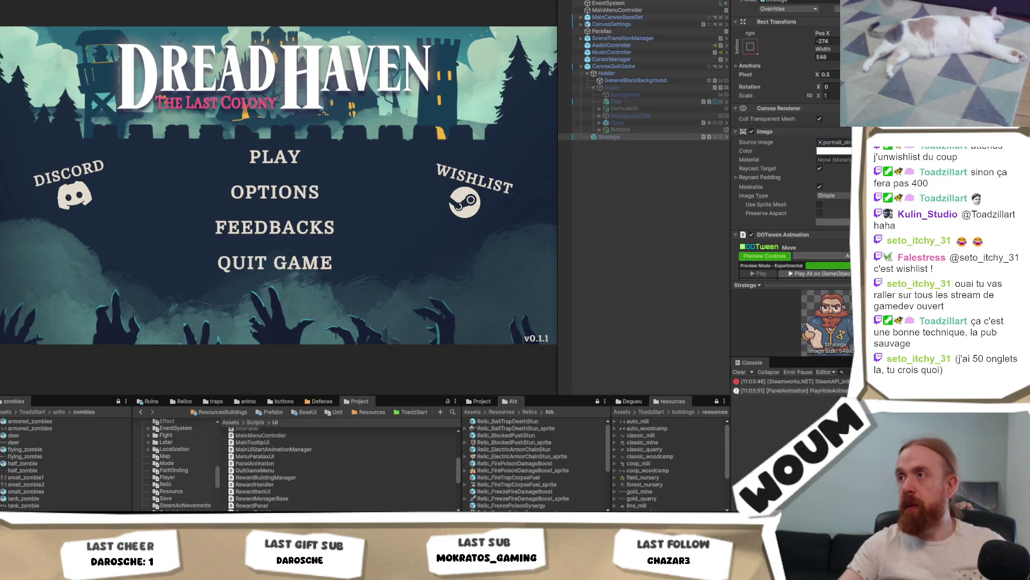
key("alt+Tab")
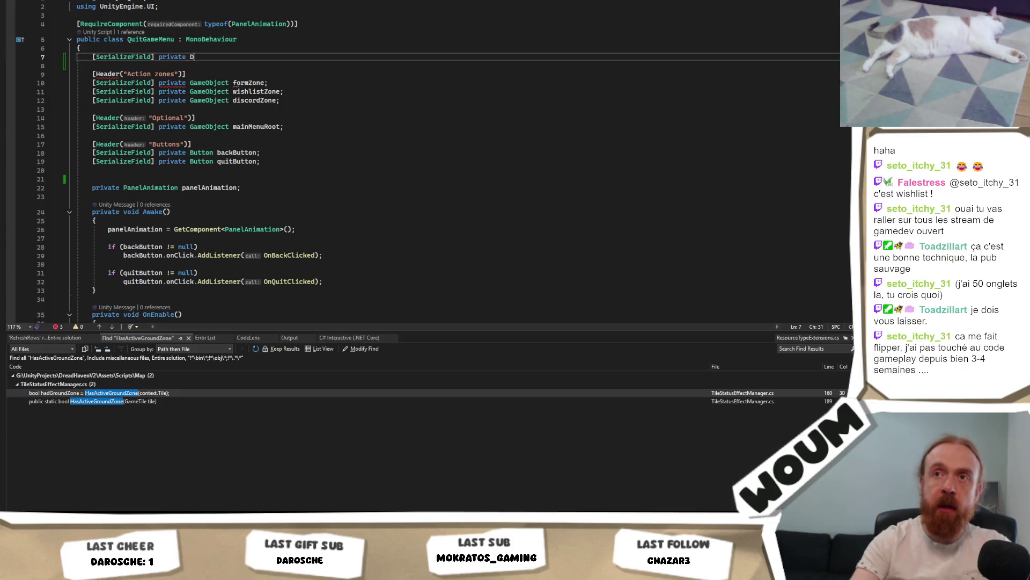
type("Dot")
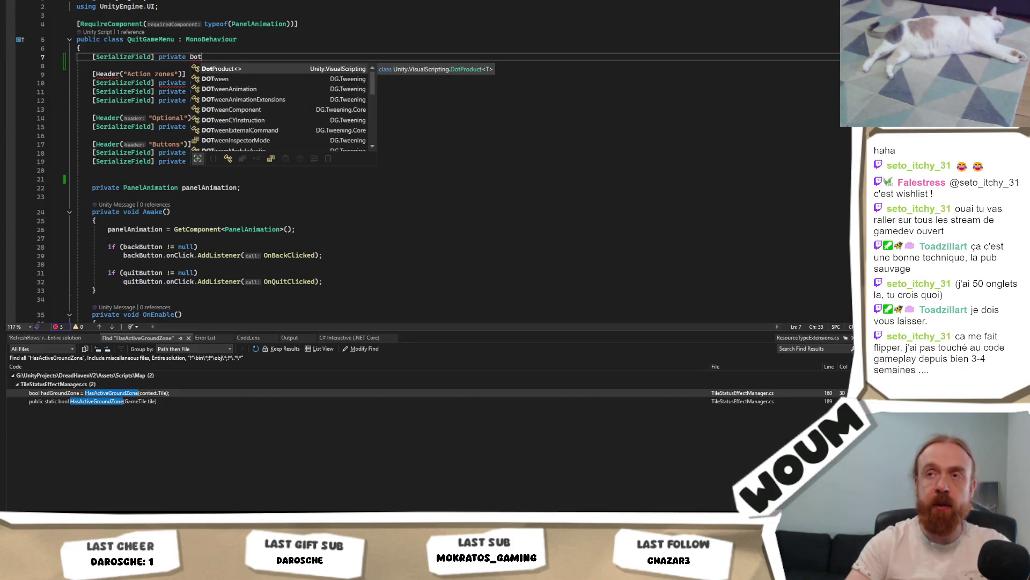
key("BackSpace")
key("BackSpace")
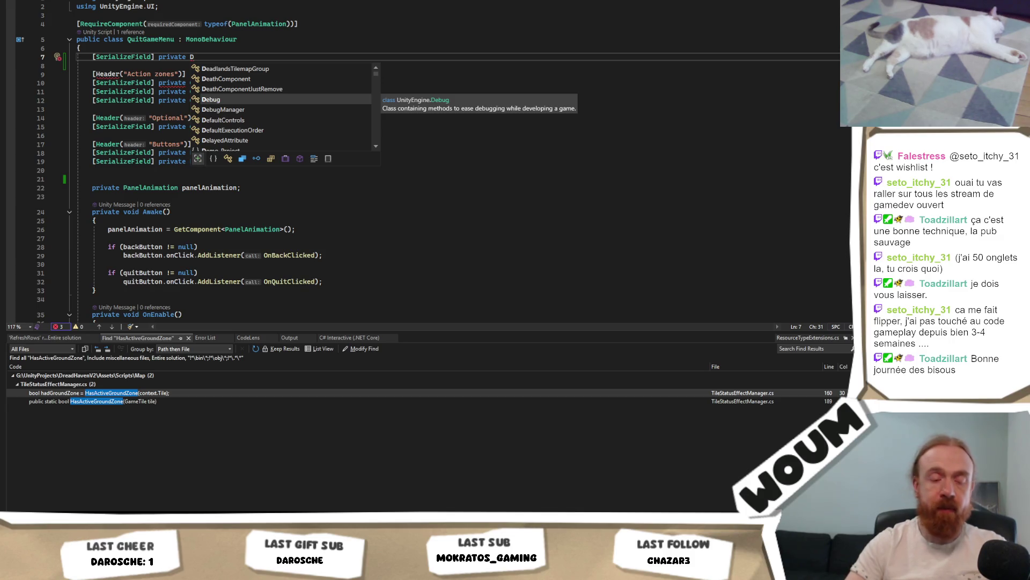
key("BackSpace")
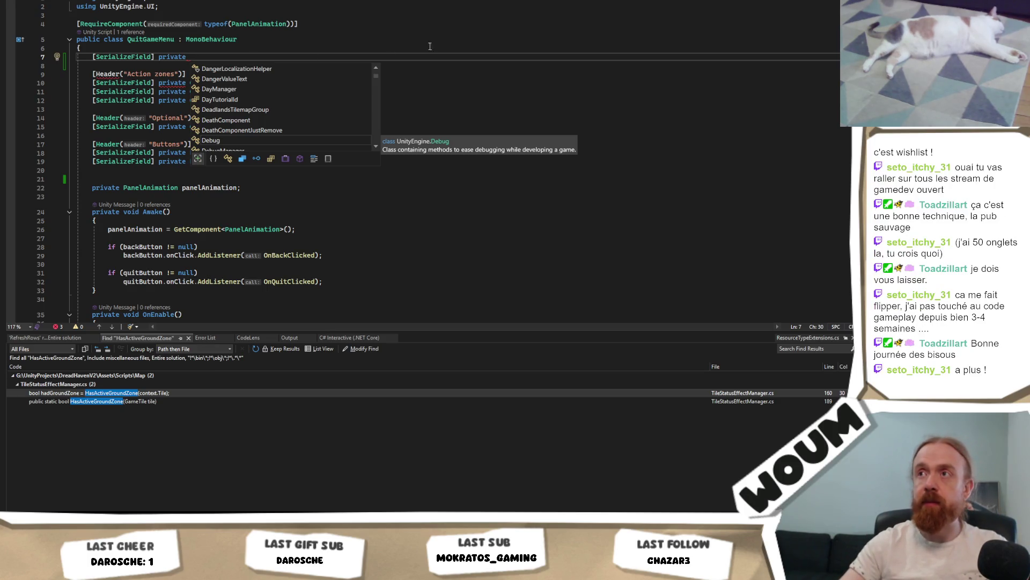
key("Escape")
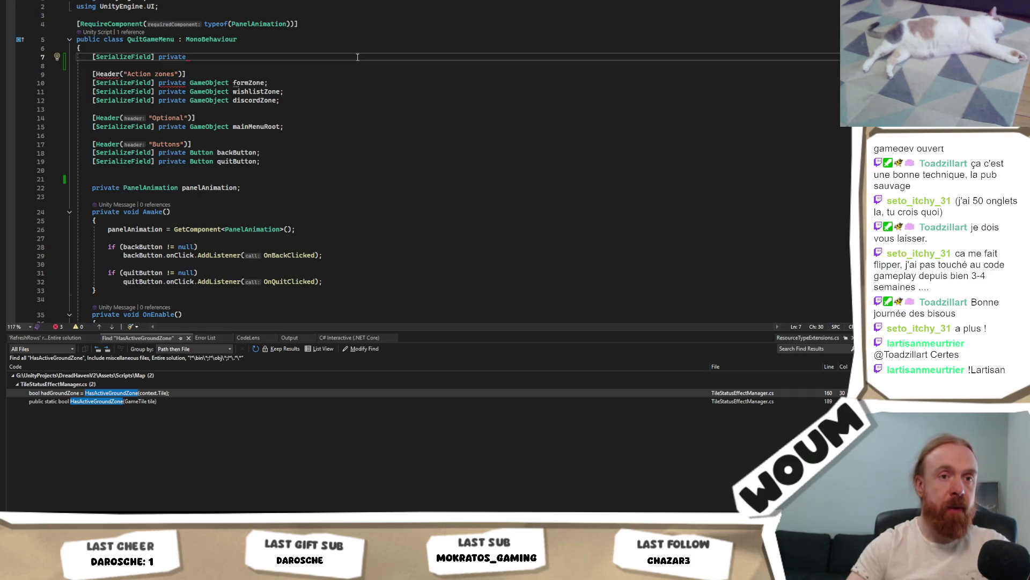
key("Return")
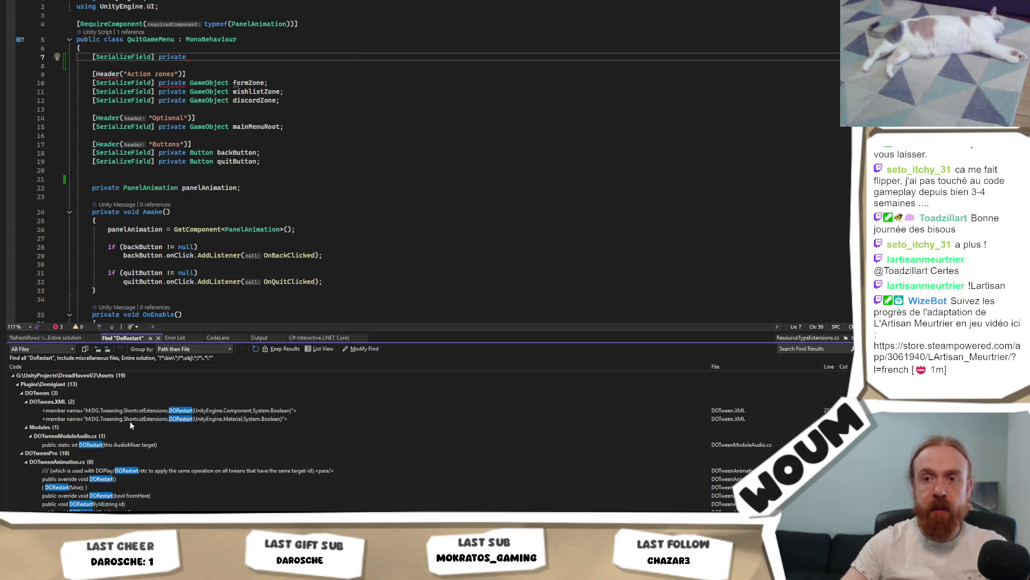
Copy the DOTweenAnimation field declaration from TowerAnimation.cs into QuitGameMenu and rename it 'stratege'.
left_click(18, 385)
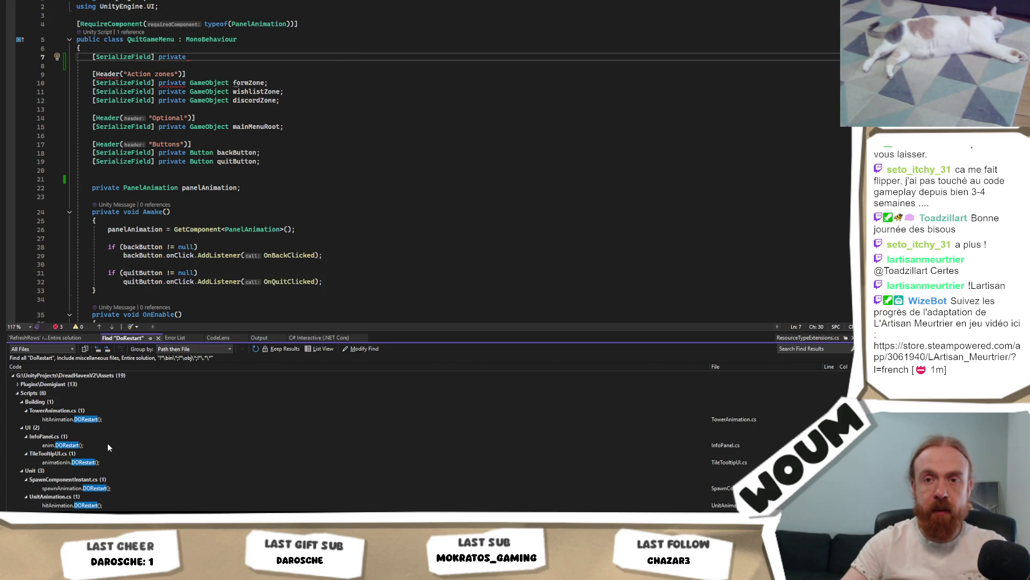
double_click(99, 420)
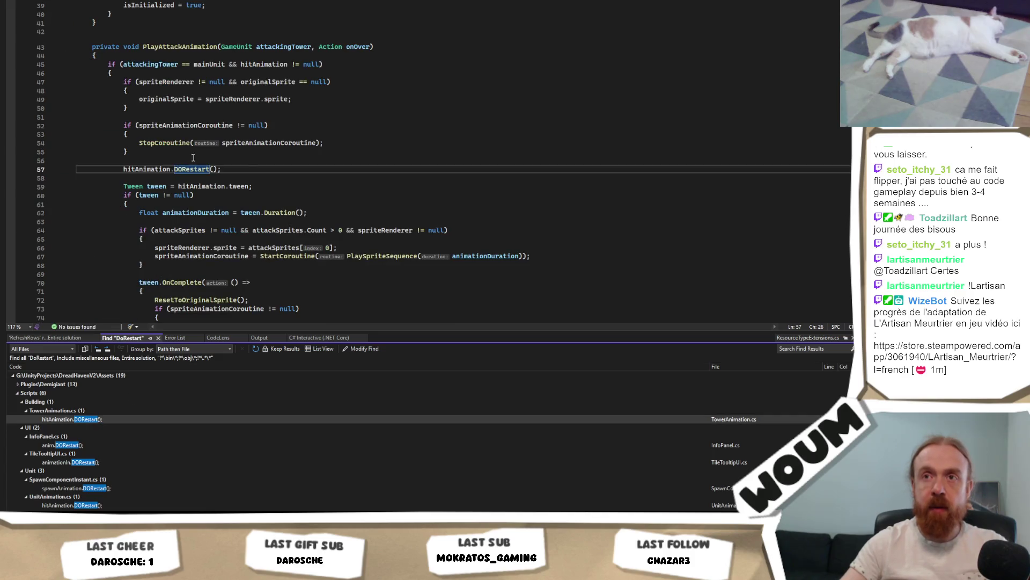
left_click(144, 169, "ctrl")
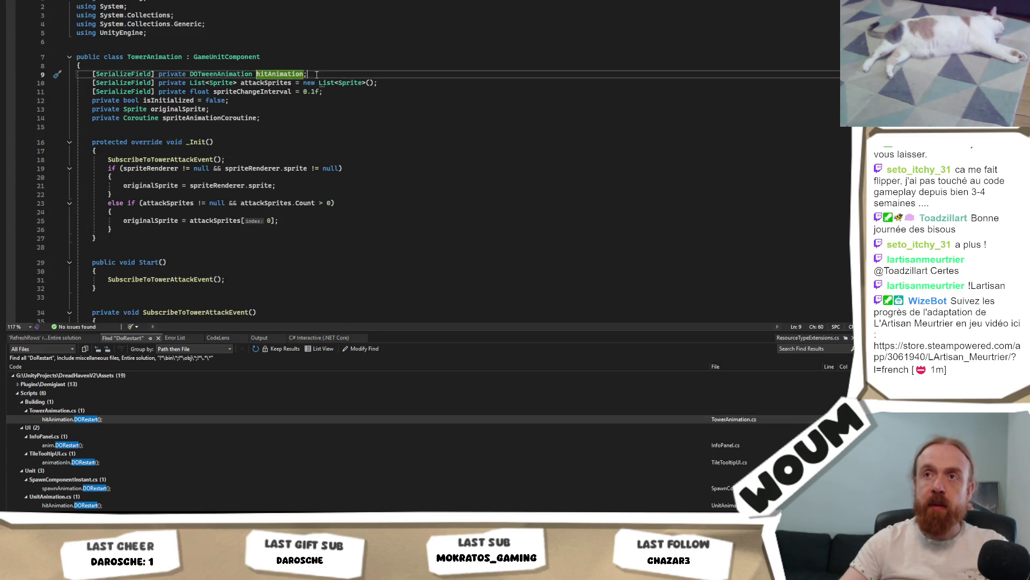
left_click_drag(317, 75, 187, 75)
key("ctrl+c")
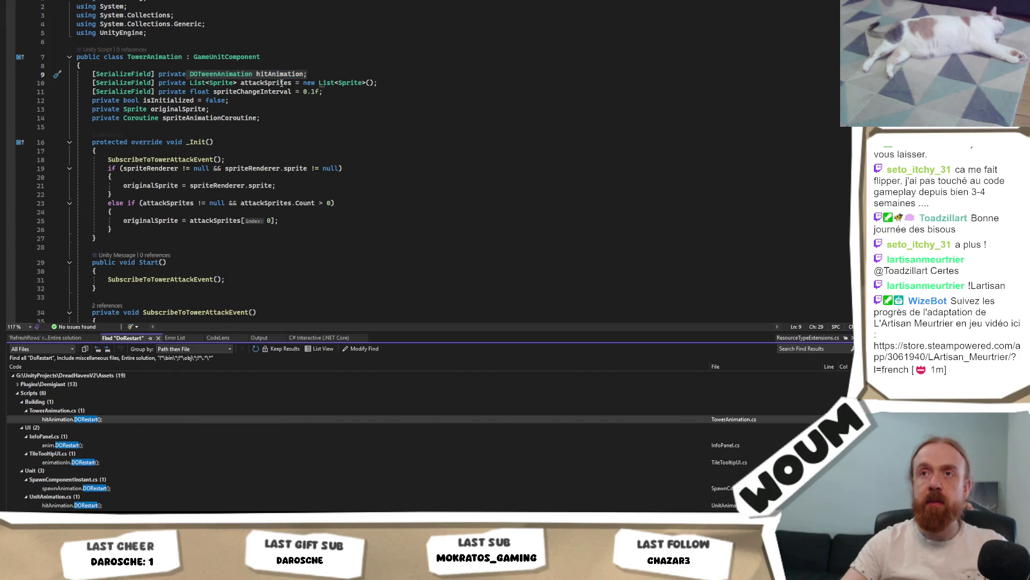
key("ctrl+Tab")
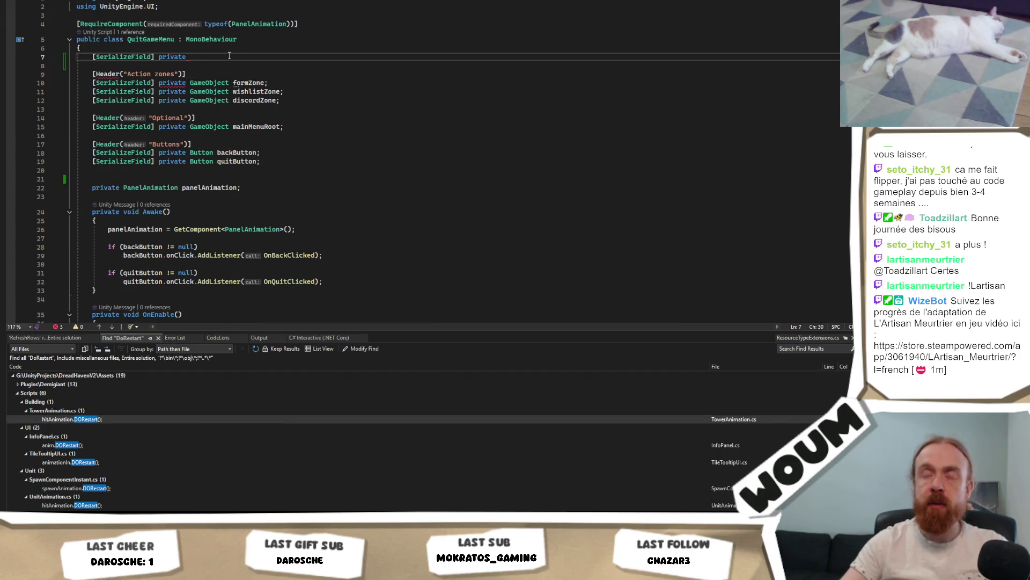
key("ctrl+v")
type(";")
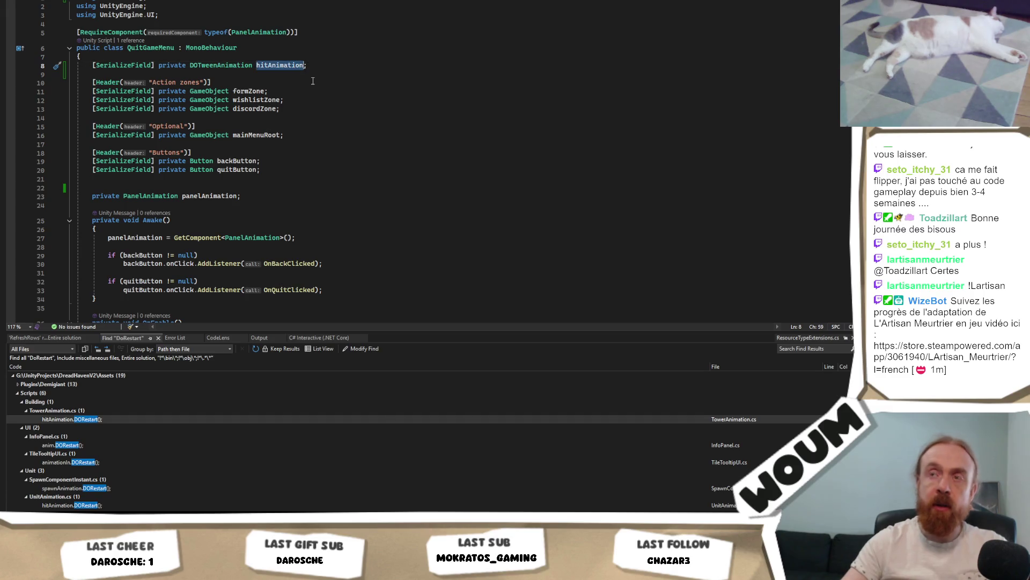
key("ctrl+shift+Left")
type("stratege")
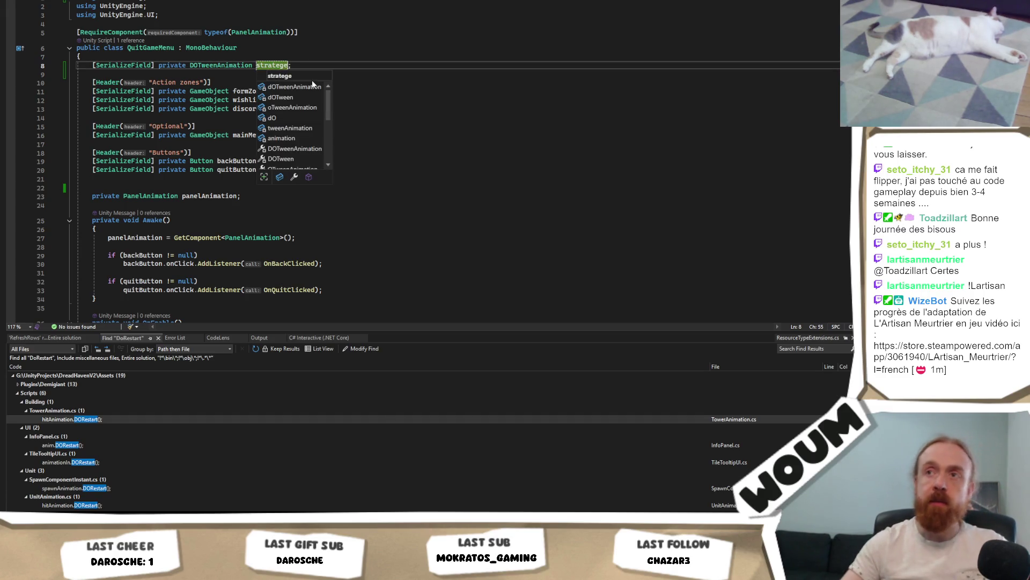
left_click(211, 240)
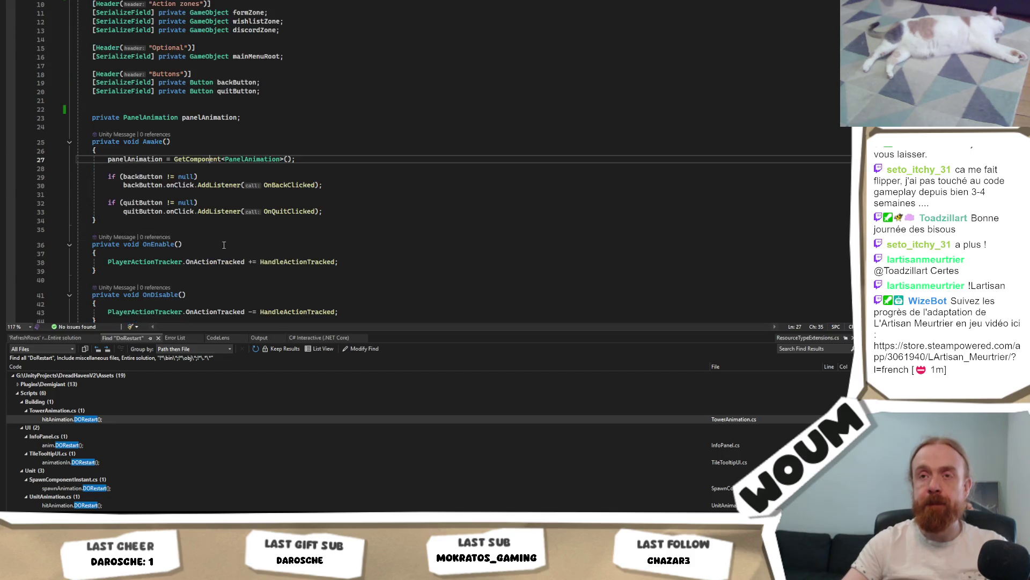
In OnInit, after the show animation, add stratege.gameObject.SetActive(true).
scroll(285, 225, "down", 6)
scroll(284, 224, "down", 3)
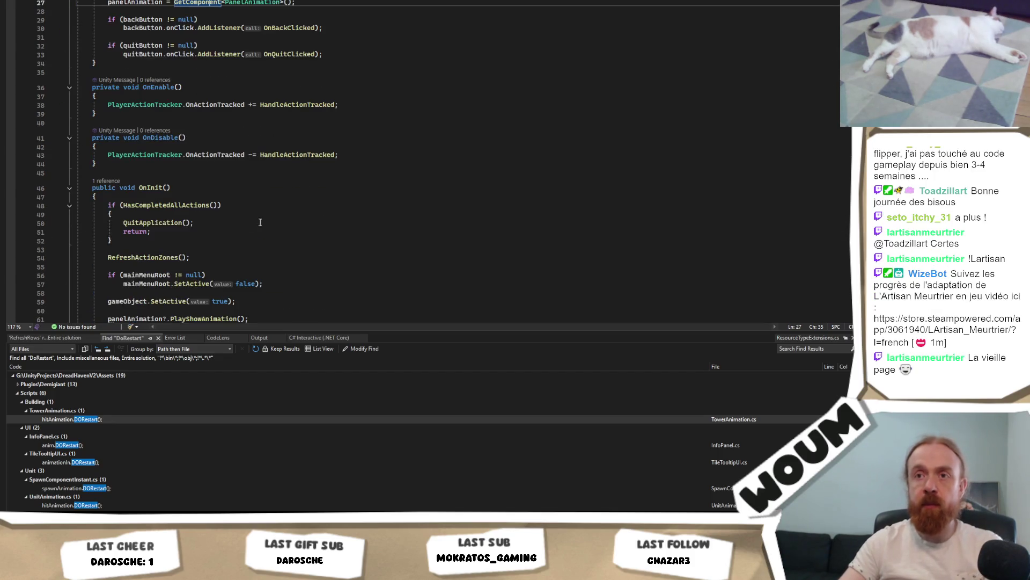
scroll(179, 239, "down", 1)
left_click(295, 260)
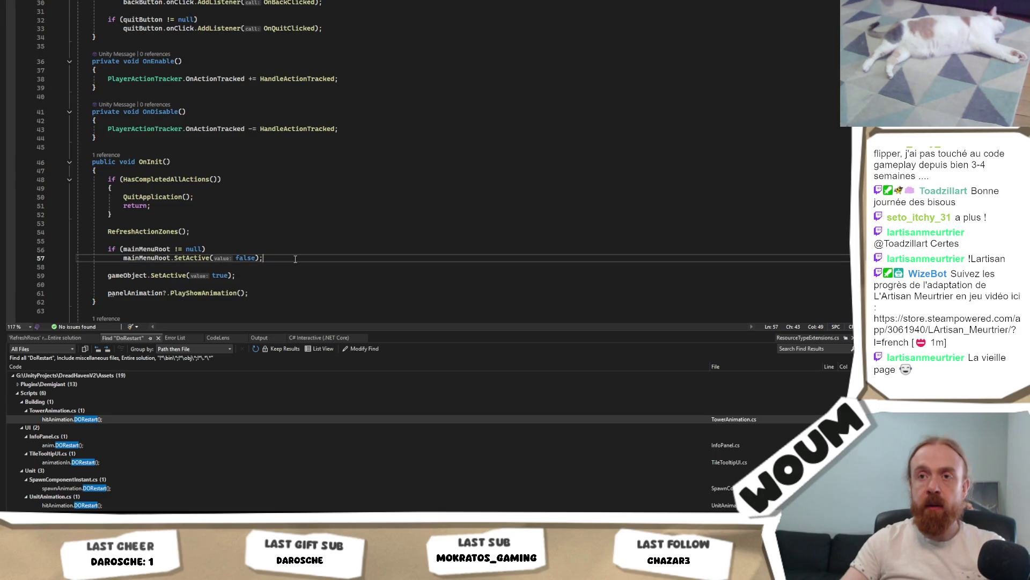
left_click(292, 272)
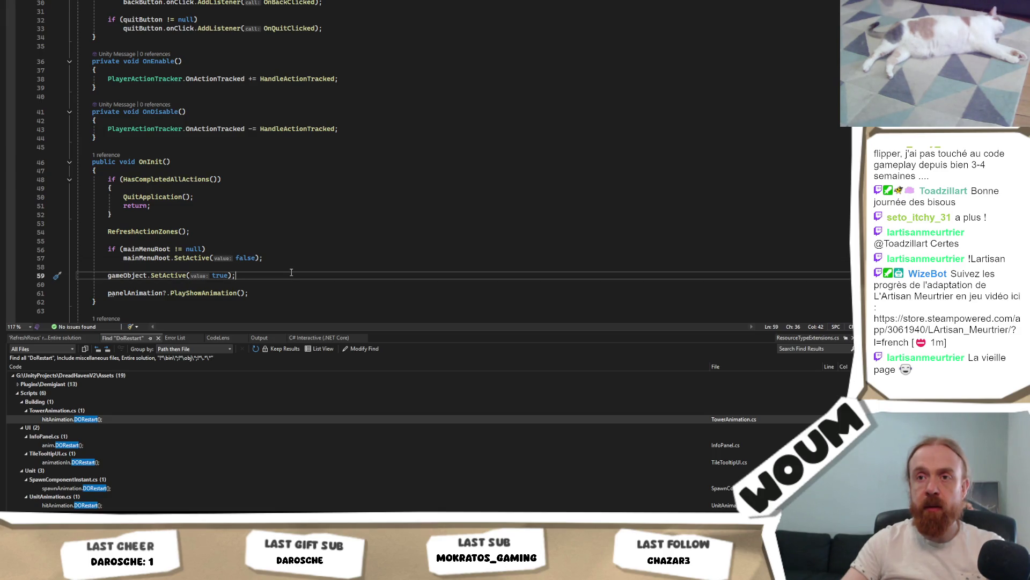
left_click(285, 295)
key("Return")
type("stratege.Set")
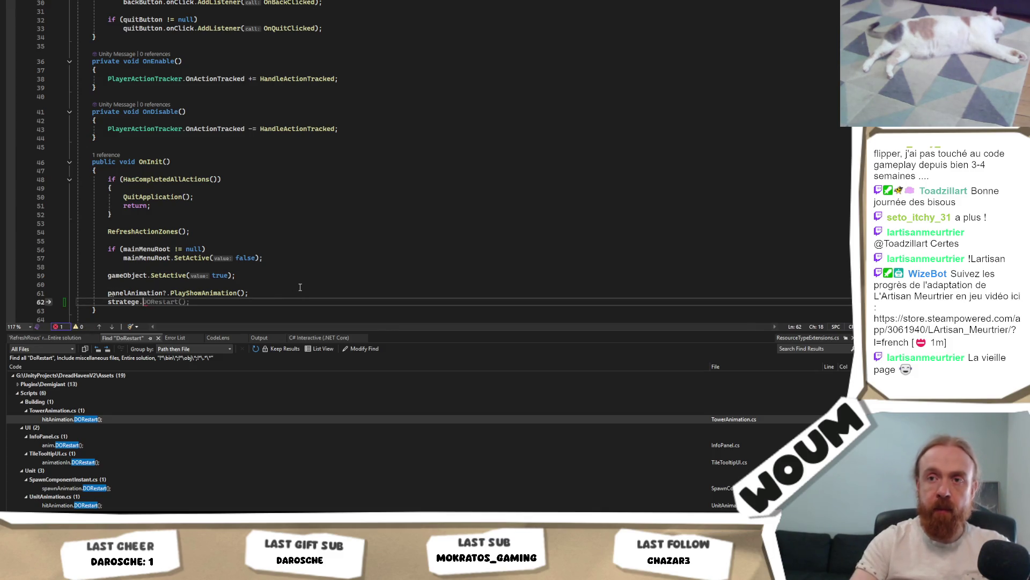
key("BackSpace")
key("BackSpace")
key("BackSpace")
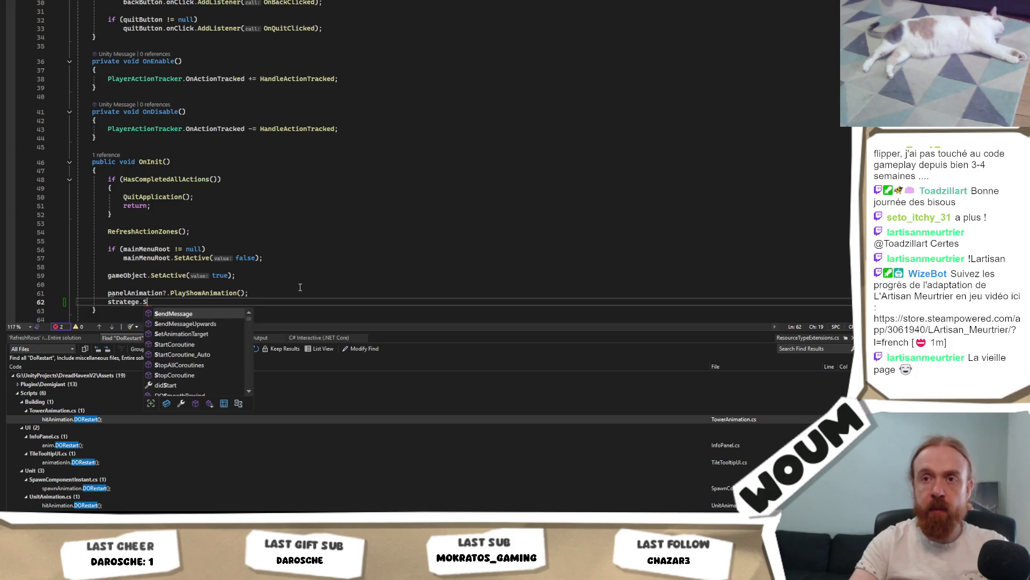
type("gameObject.SetActive")
key("Tab")
key("Return")
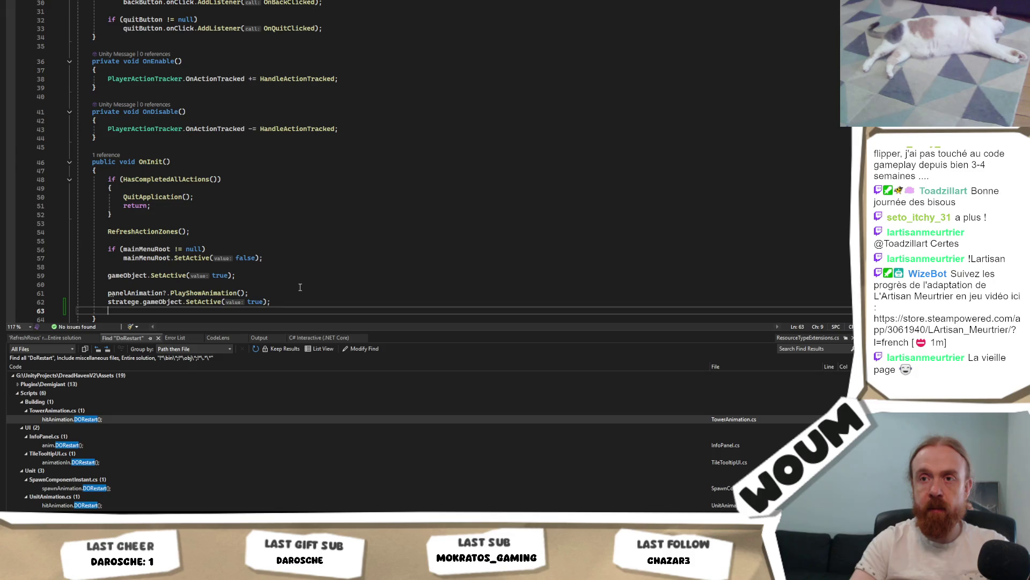
Add stratege.DORestart(); on the next line of OnInit.
type("stratege.g")
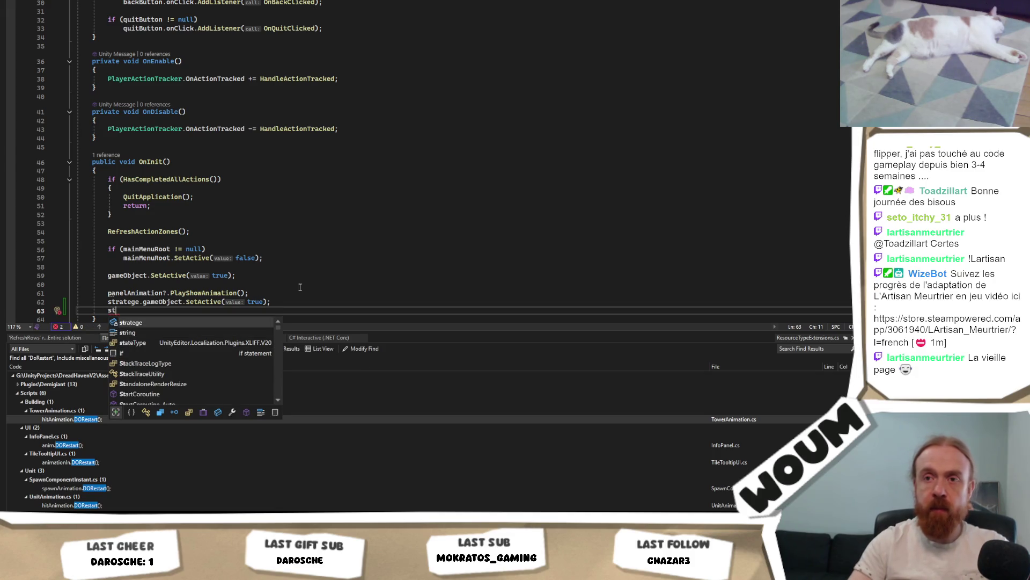
key("Tab")
type(".g")
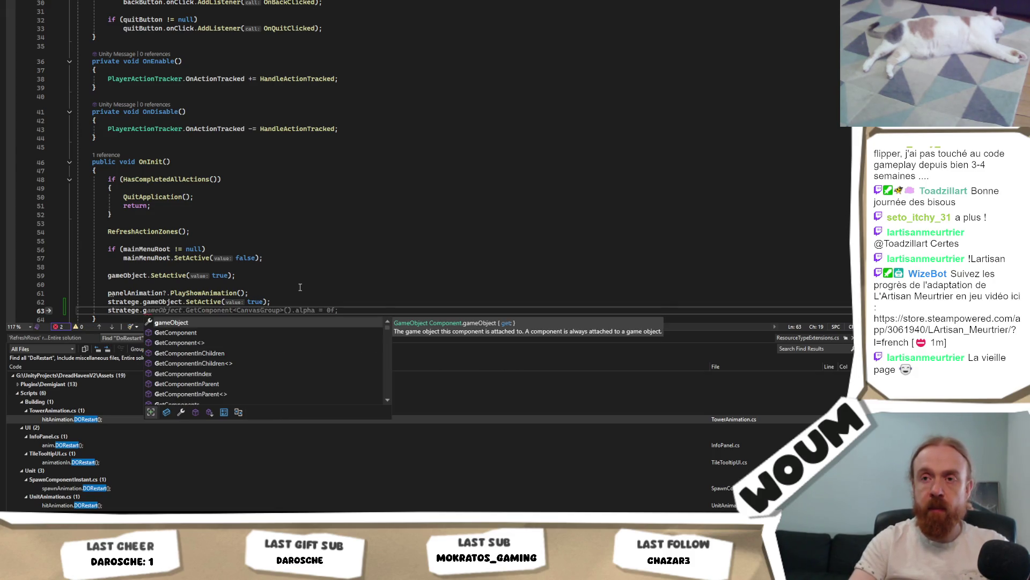
key("Tab")
type(".")
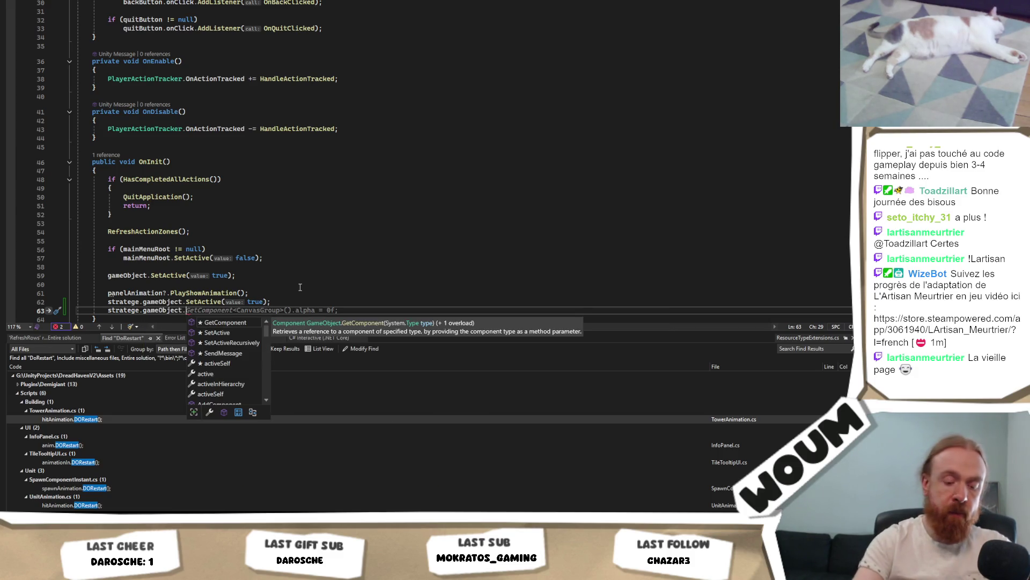
key("BackSpace")
key("BackSpace")
key("BackSpace")
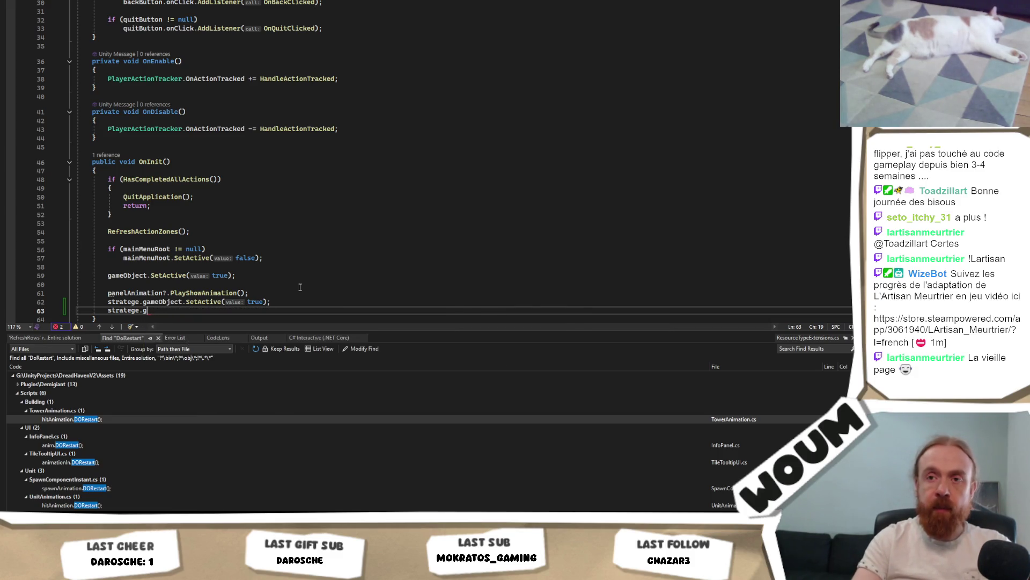
type("DOR")
key("Tab")
type("();")
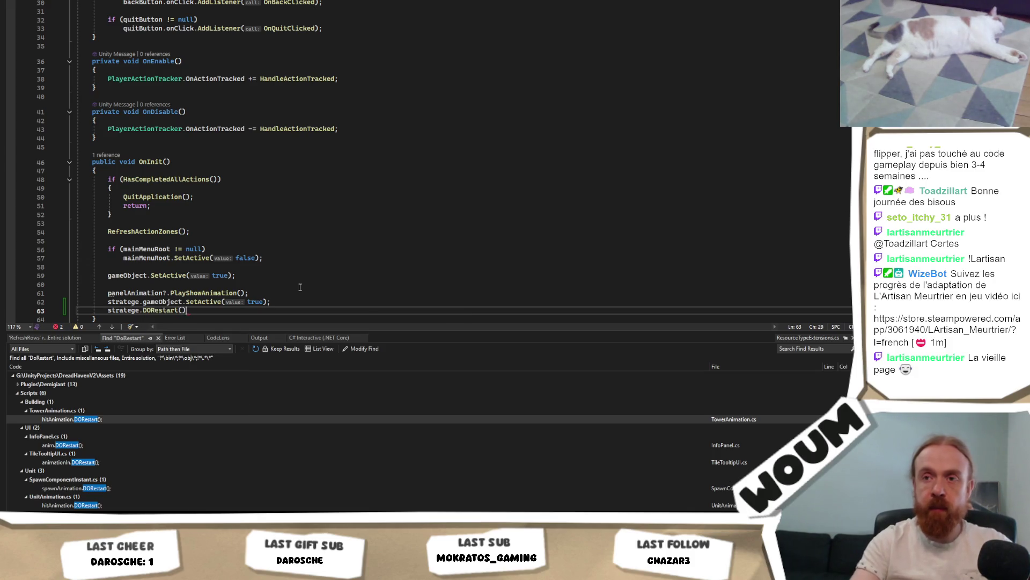
In OnBackClicked, add stratege.DORewind() after the hide animation, then save the script.
scroll(314, 274, "down", 5)
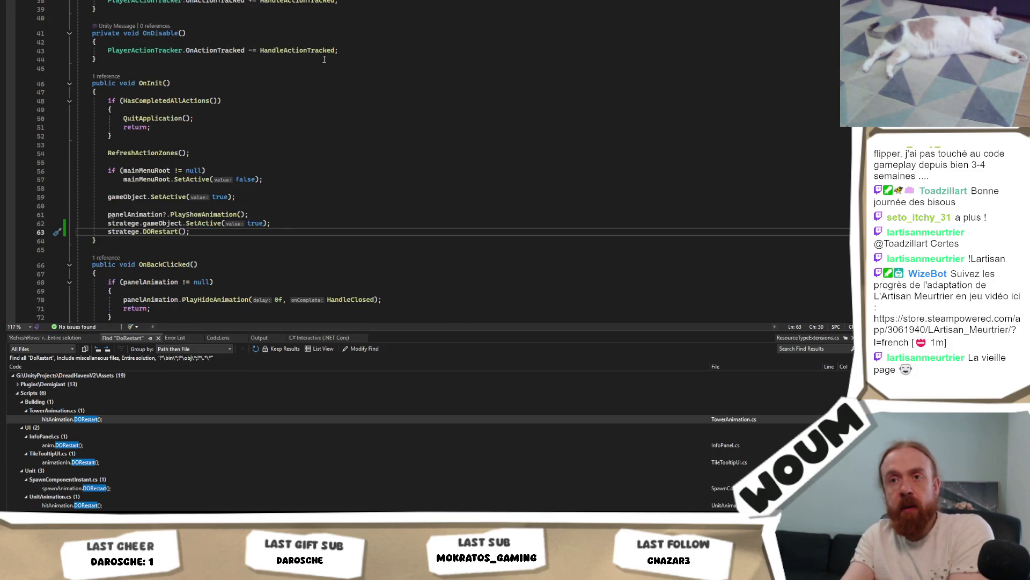
left_click(188, 249)
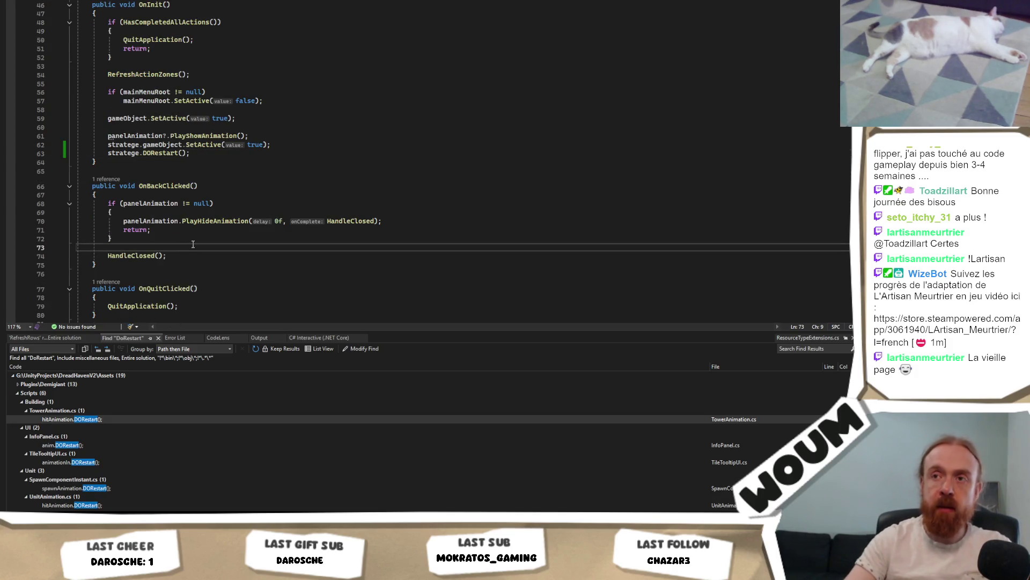
key("Up")
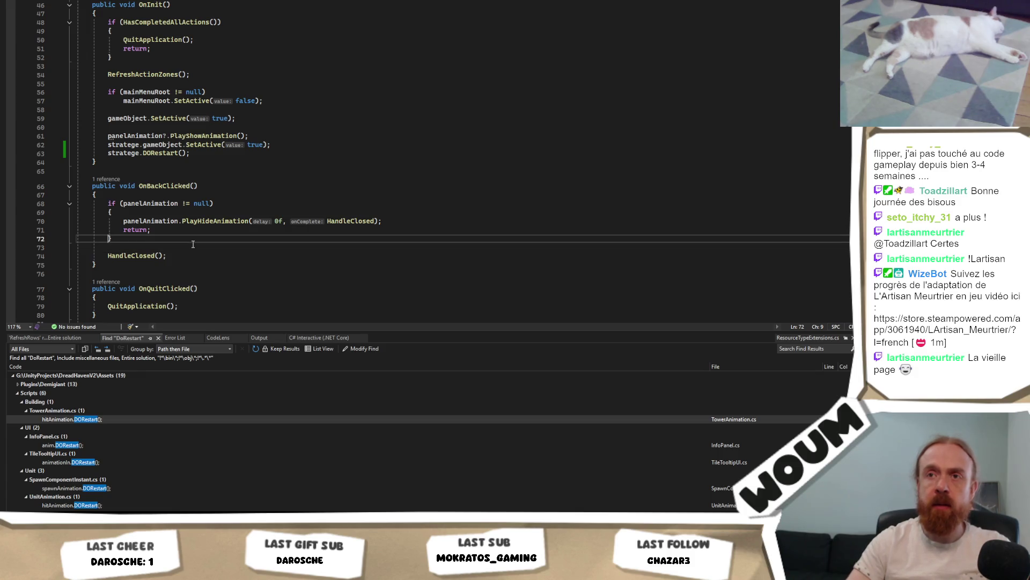
key("Up")
key("Up")
key("End")
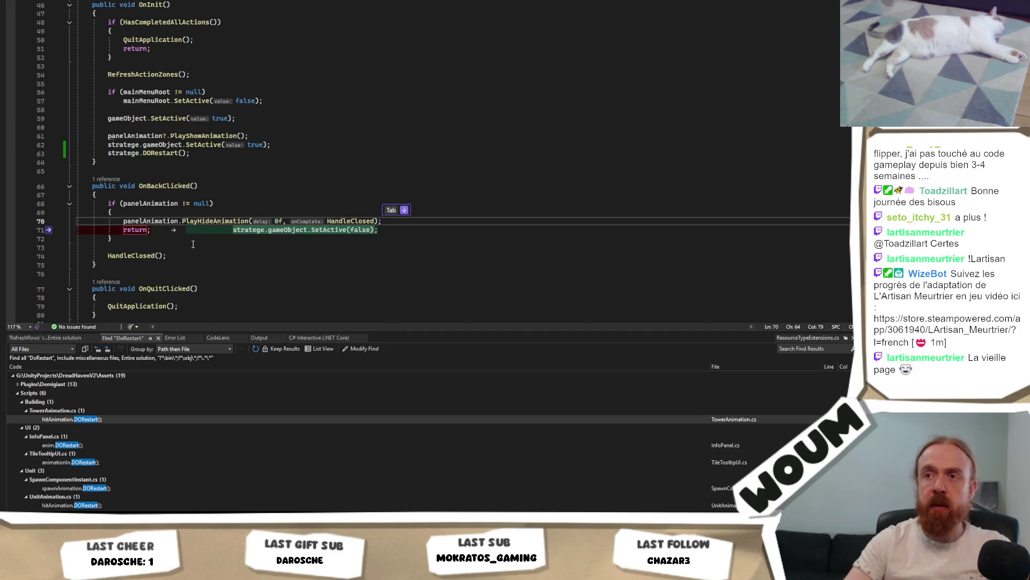
key("Return")
type("stratege.")
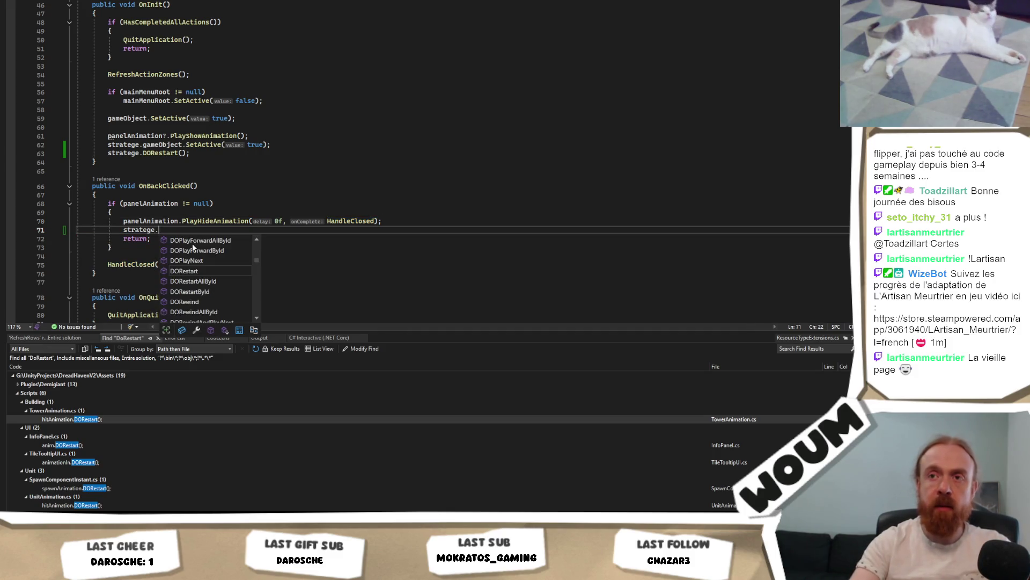
key("Escape")
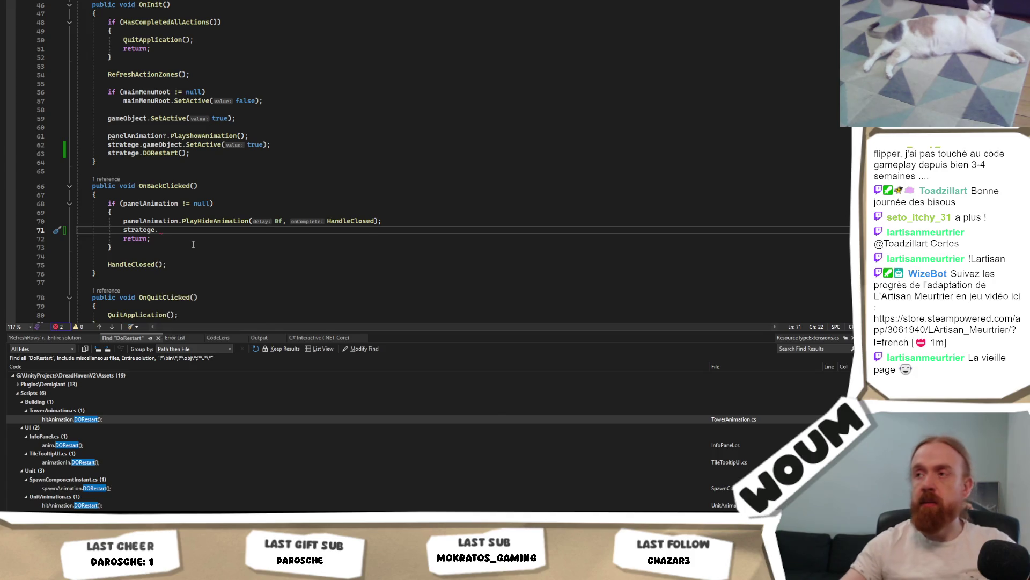
key("alt+Tab")
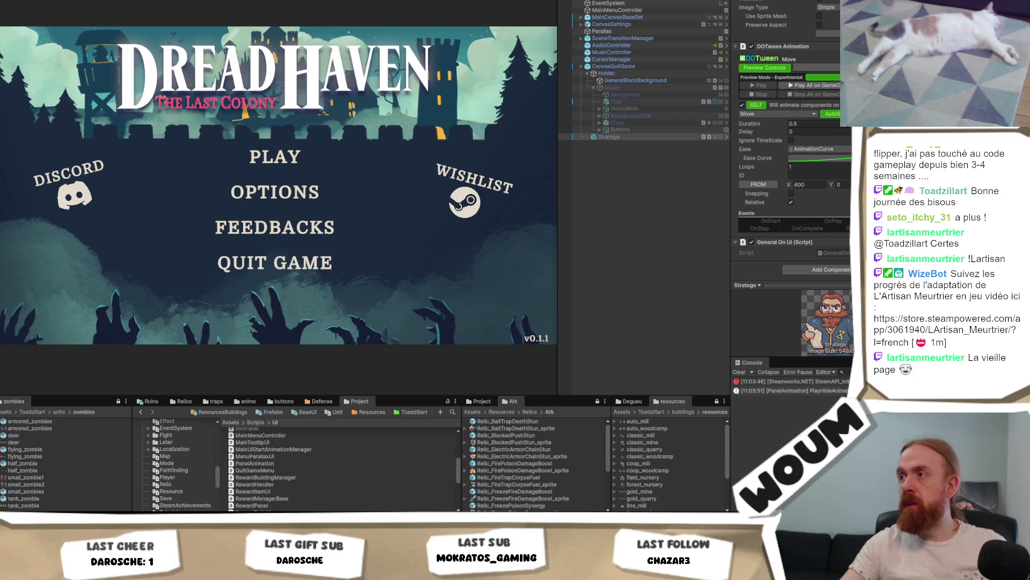
key("alt+Tab")
type("DO")
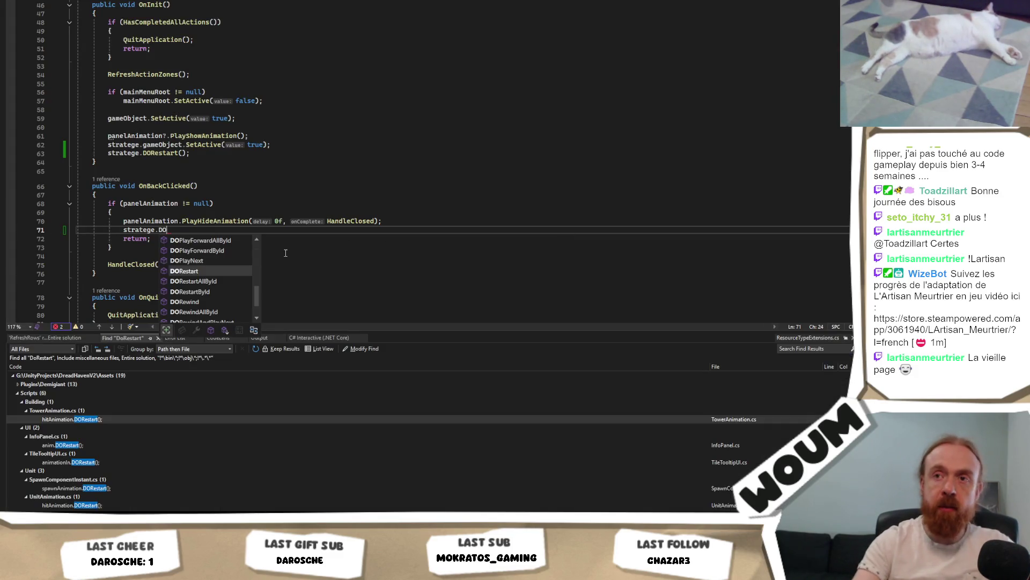
type("R")
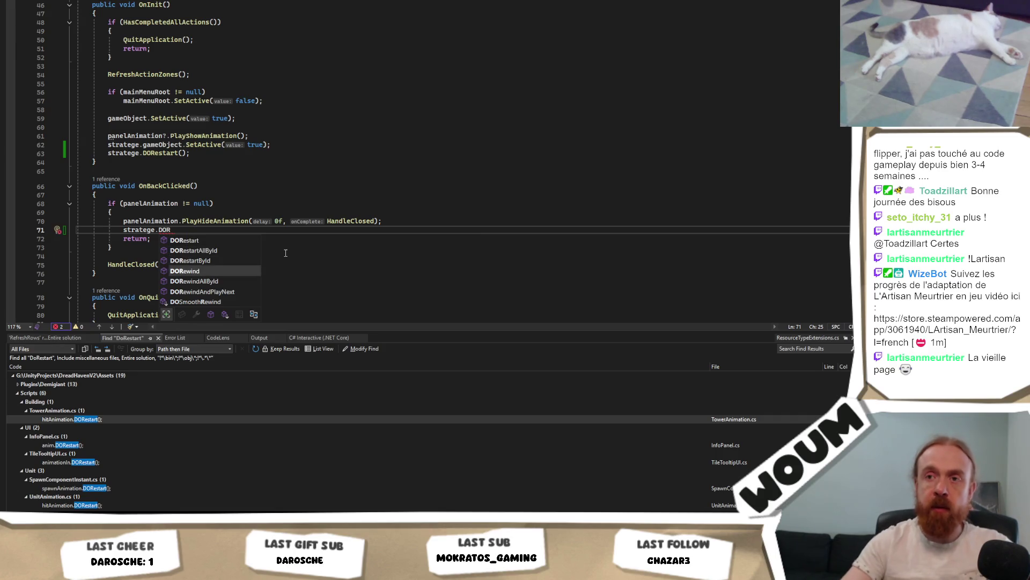
type("ewind();")
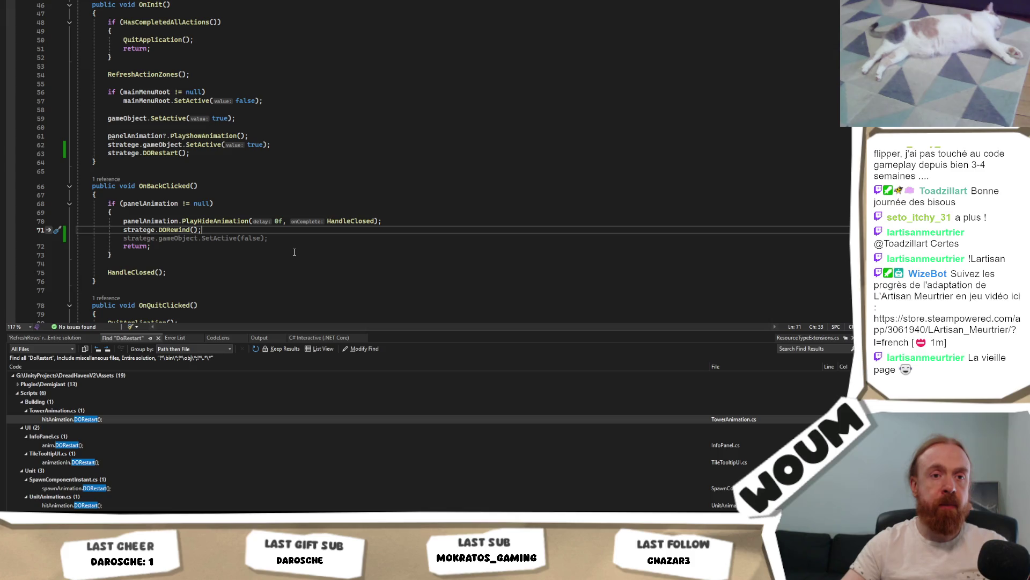
key("ctrl+s")
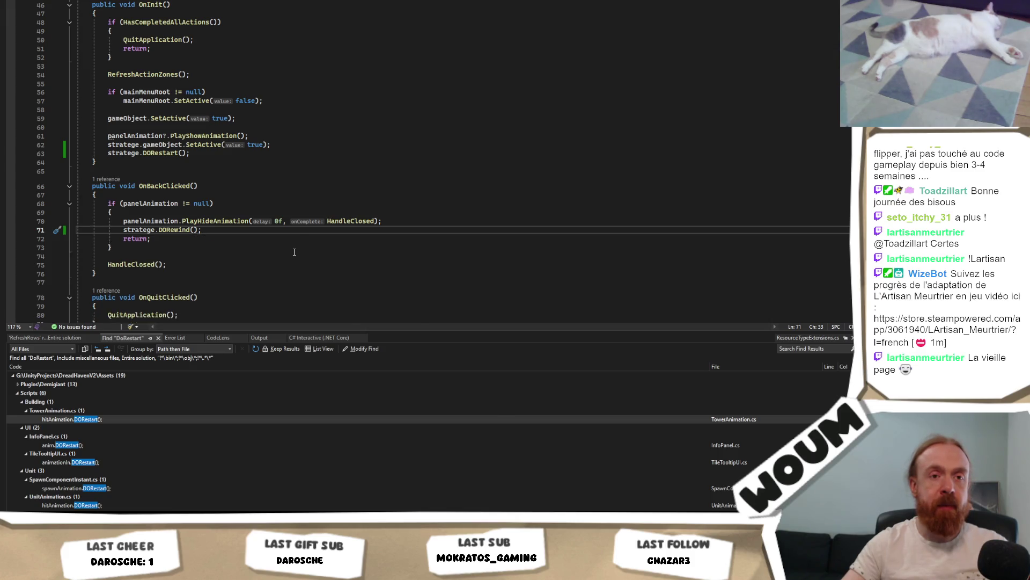
key("alt+Tab")
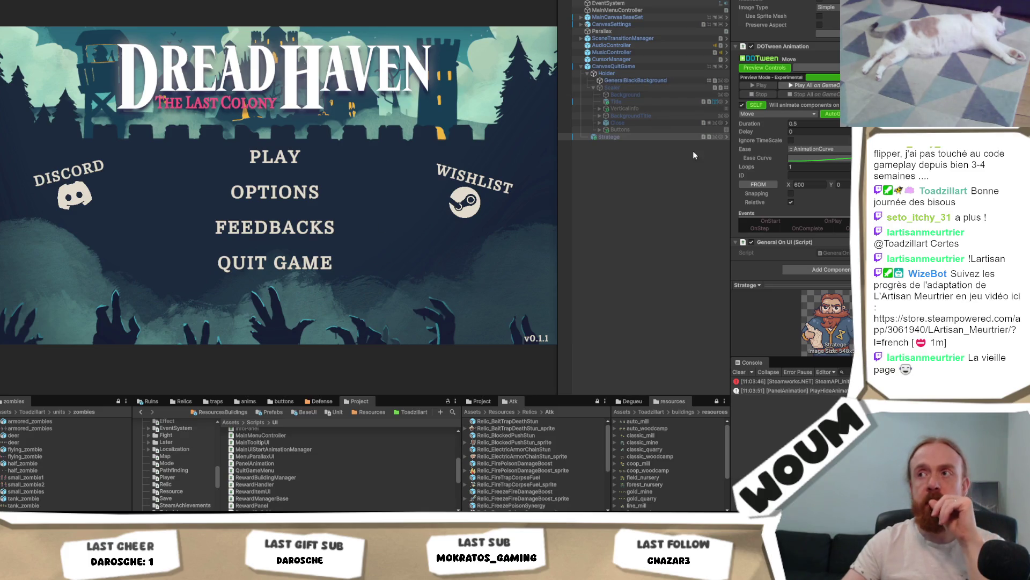
On Scaler, drag Strategie into the Quit Game Menu script's Stratege slot, then enter Play mode.
left_click(640, 86)
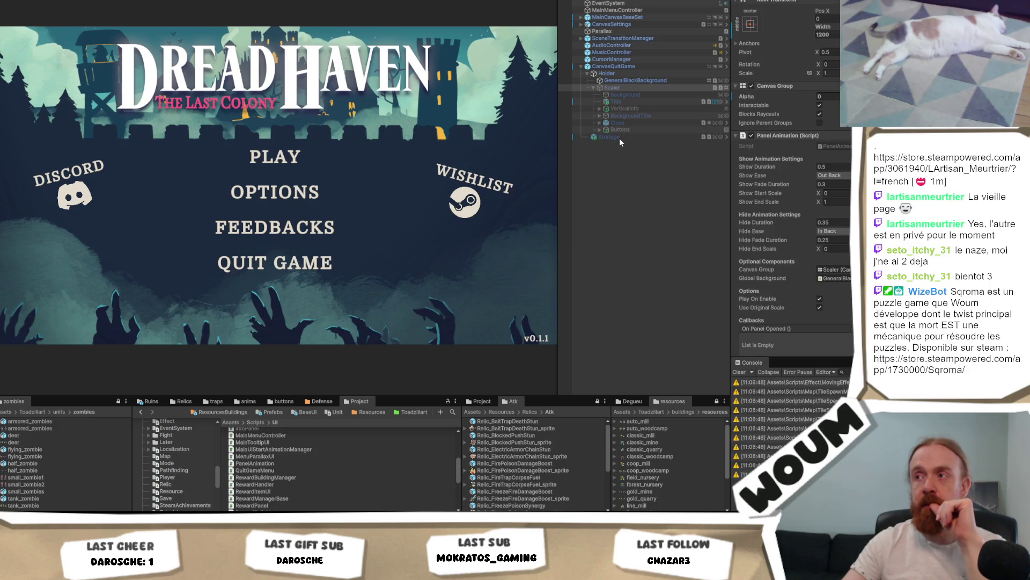
scroll(791, 177, "down", 6)
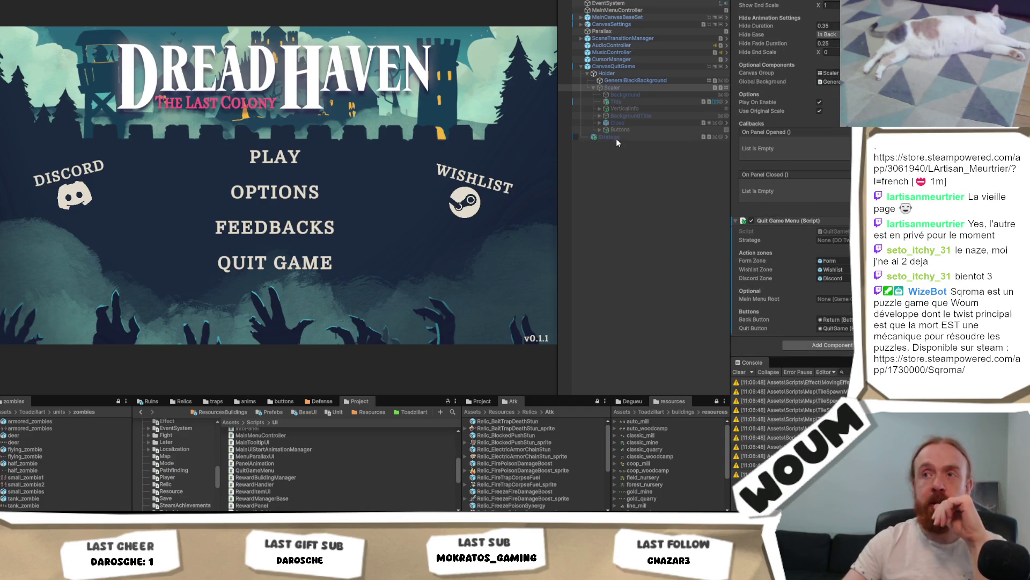
mouse_move(617, 141)
left_mouse_down()
mouse_move(834, 299)
mouse_move(833, 342)
left_mouse_up()
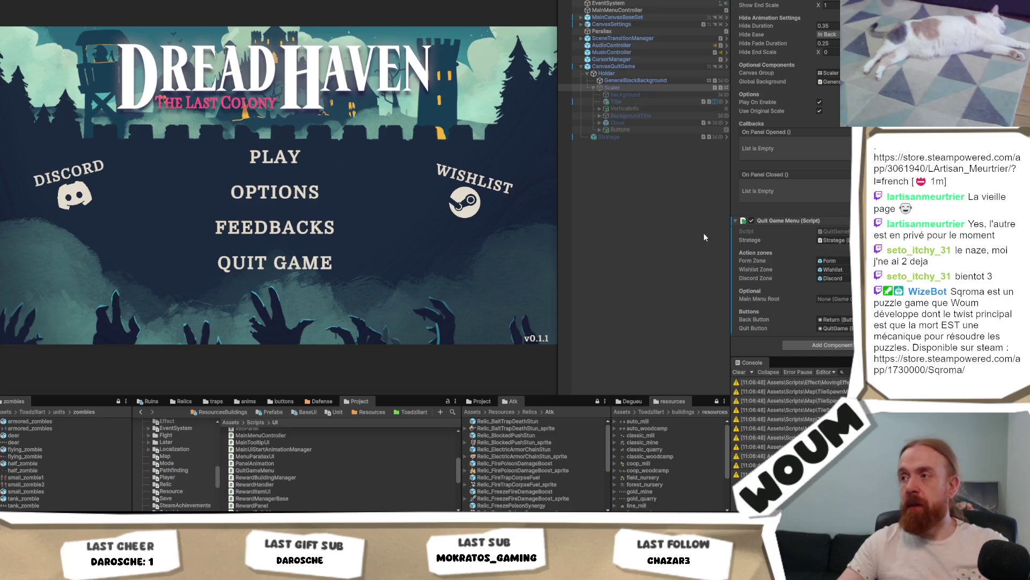
left_click(716, 238)
key("ctrl+p")
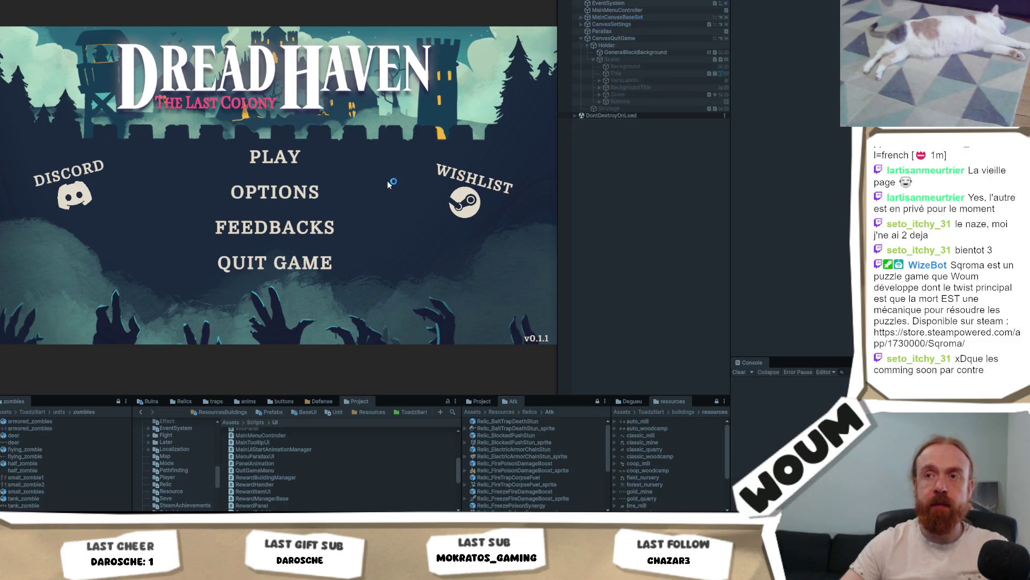
Open the DreadHaven Playtest panel from QUIT GAME and close it with OK, three times over.
left_click(298, 268)
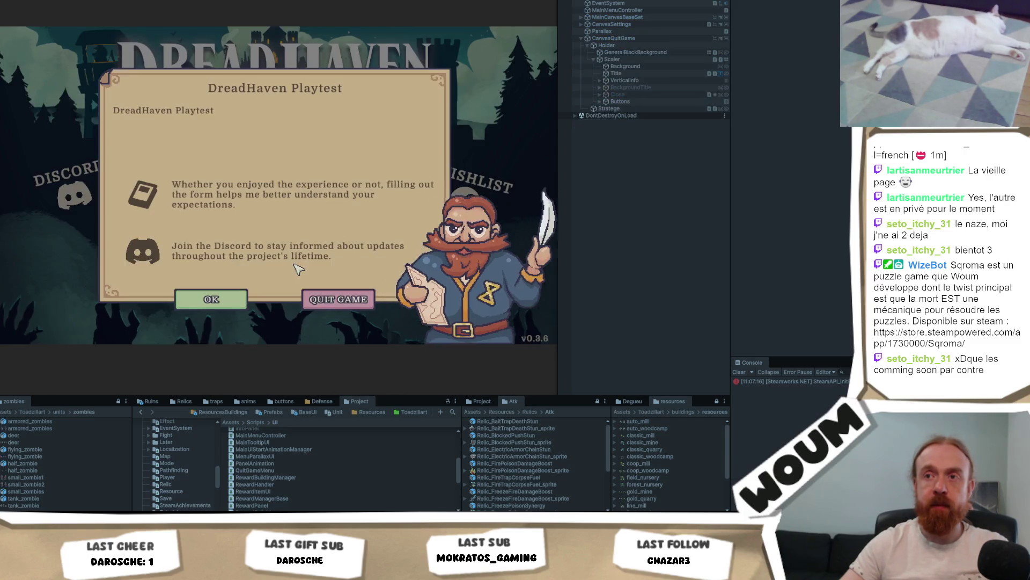
left_click(210, 298)
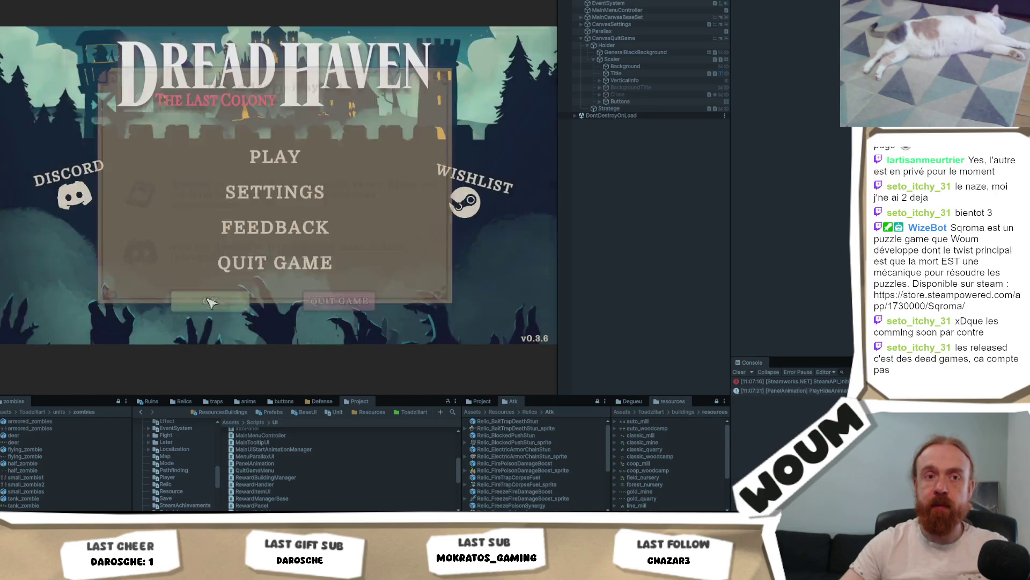
left_click(304, 274)
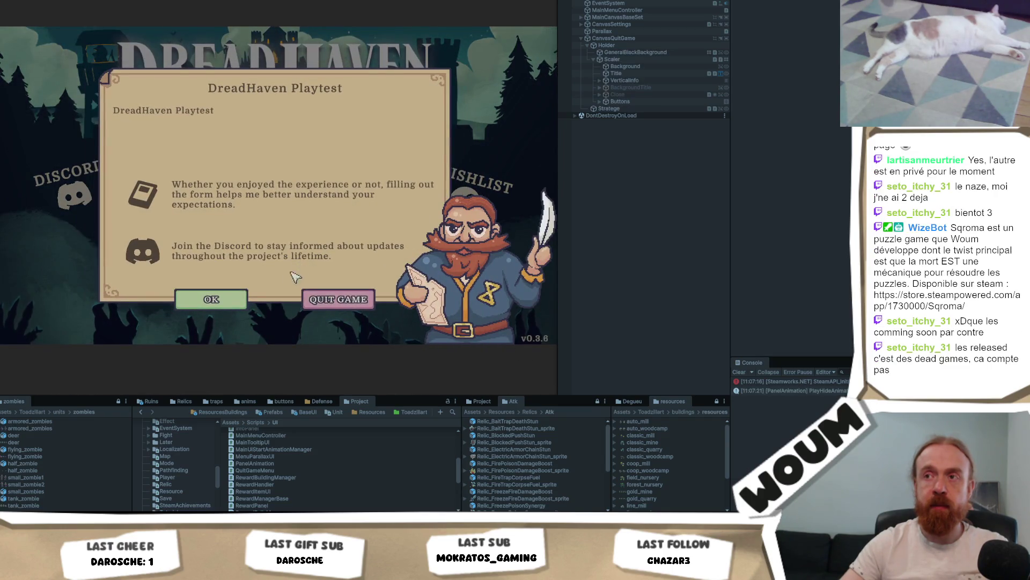
left_click(240, 295)
left_click(274, 263)
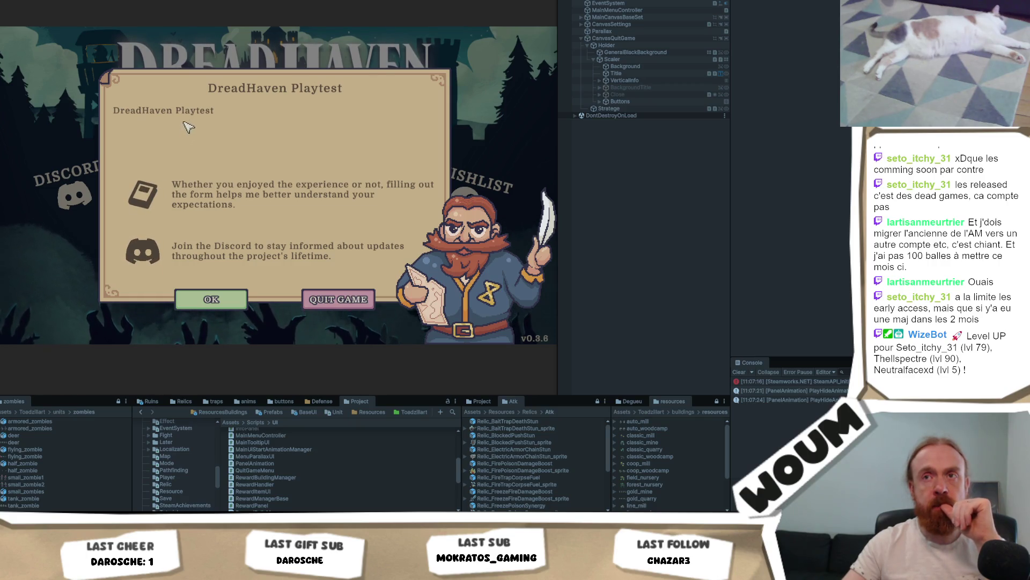
left_click(215, 300)
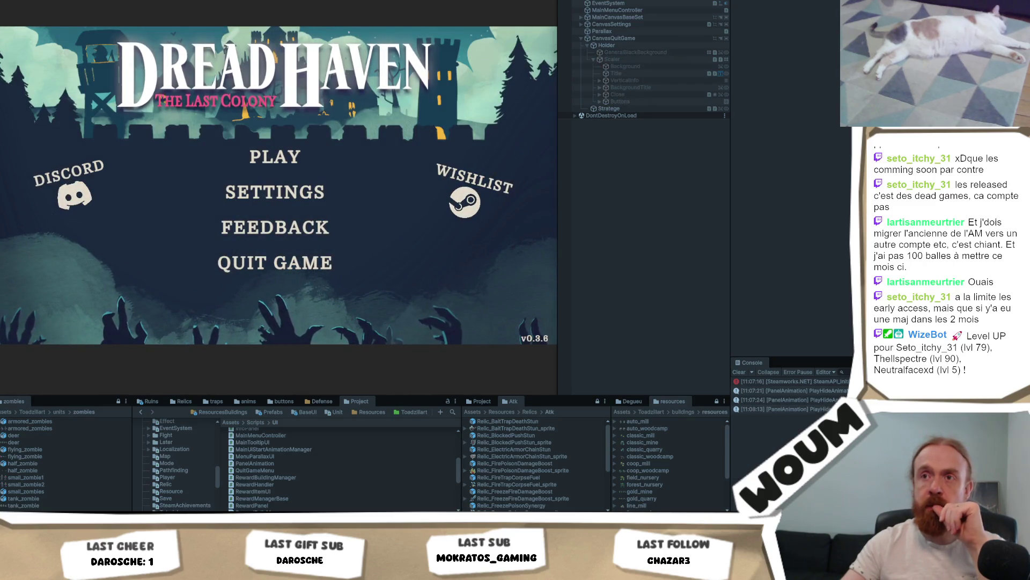
Stop Play mode and check the translation keys on VerticalInfo > Intro's Type dropdown, leaving it unchanged.
key("ctrl+p")
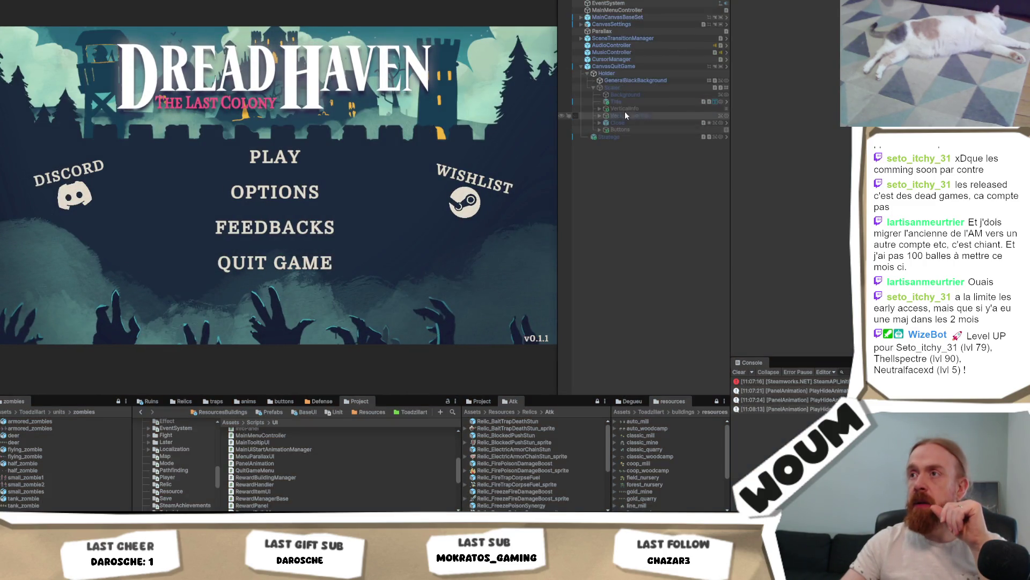
left_click(638, 102)
left_click(598, 110)
left_click(599, 109)
left_click(636, 115)
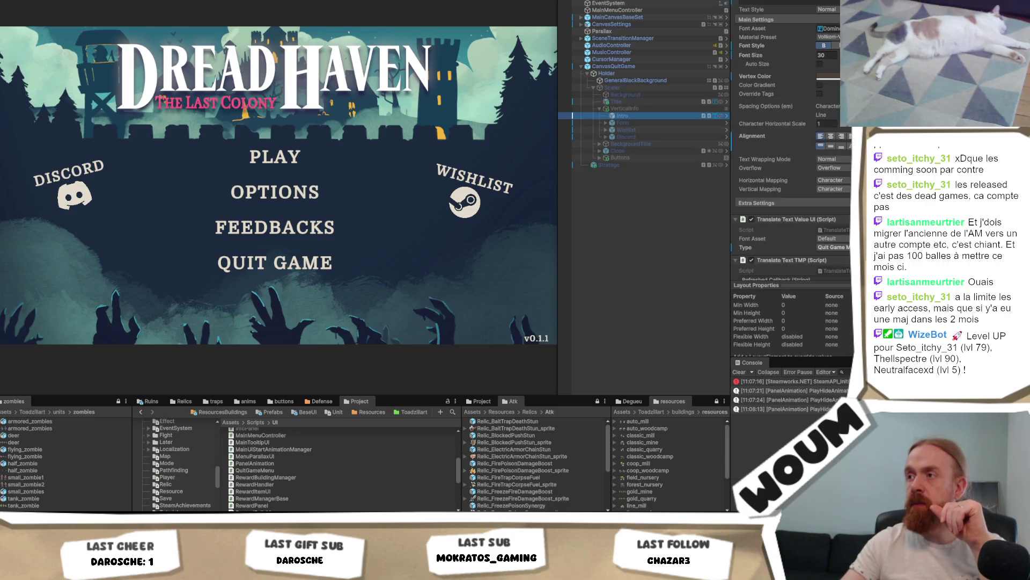
scroll(792, 188, "down", 3)
left_click(834, 186)
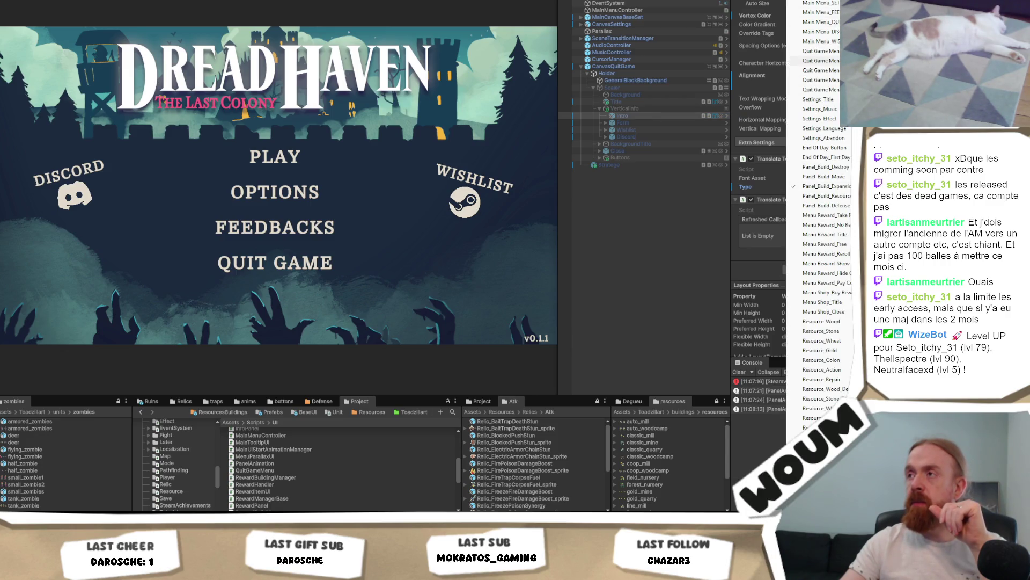
left_click(821, 60)
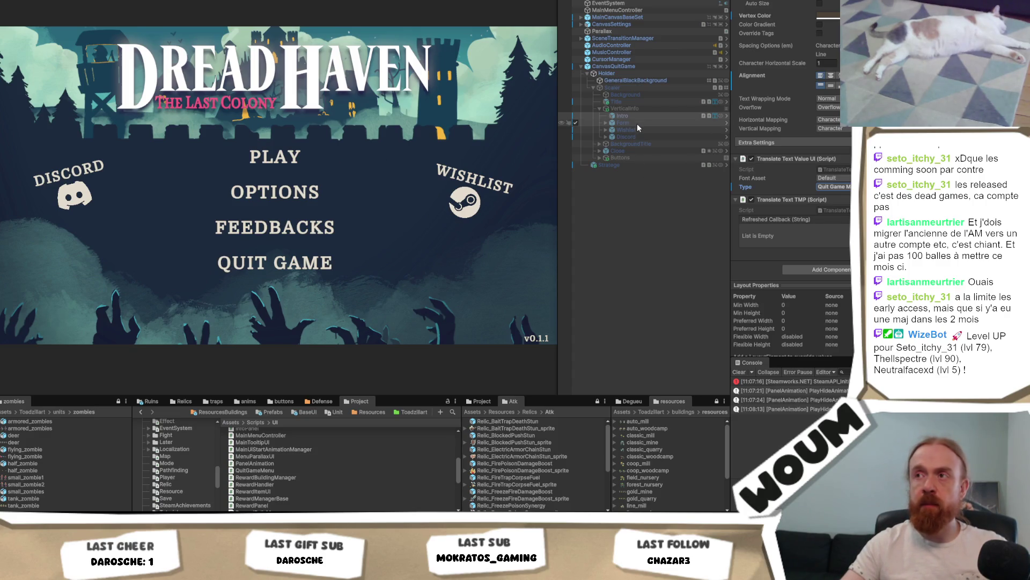
Clear All Player Prefs from the Settings Controller component on CanvasSettings.
left_click(646, 25)
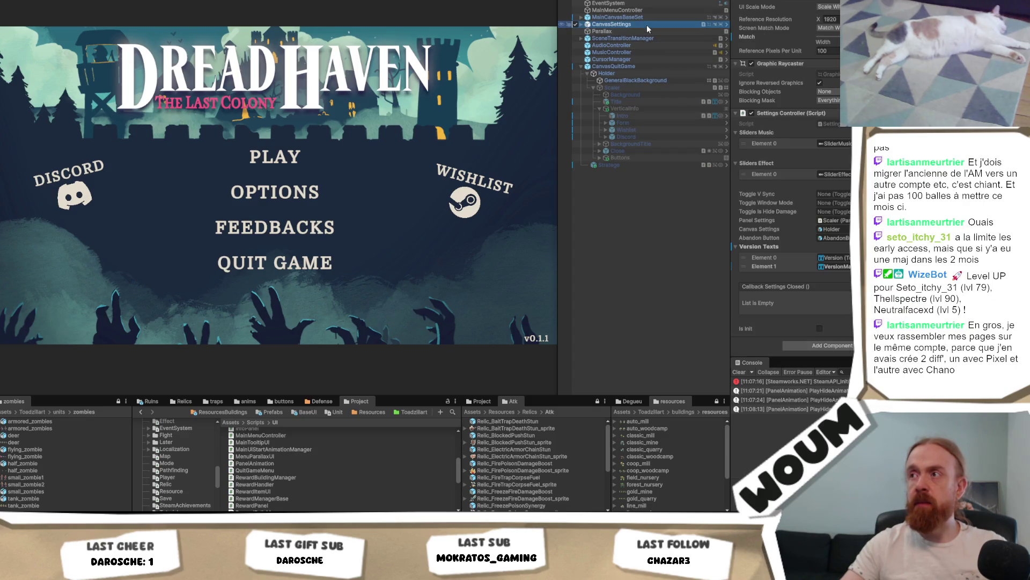
right_click(785, 111)
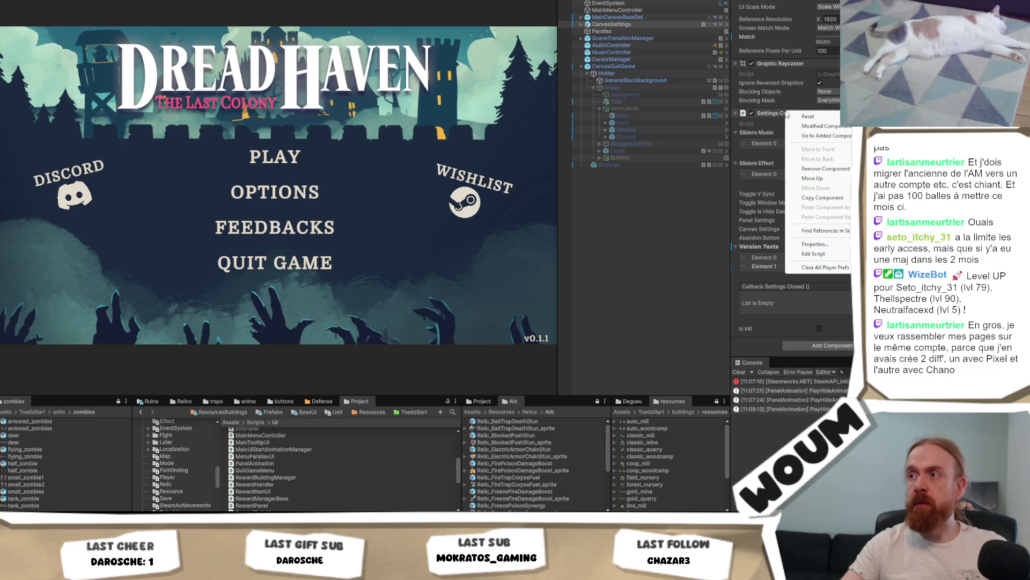
left_click(841, 268)
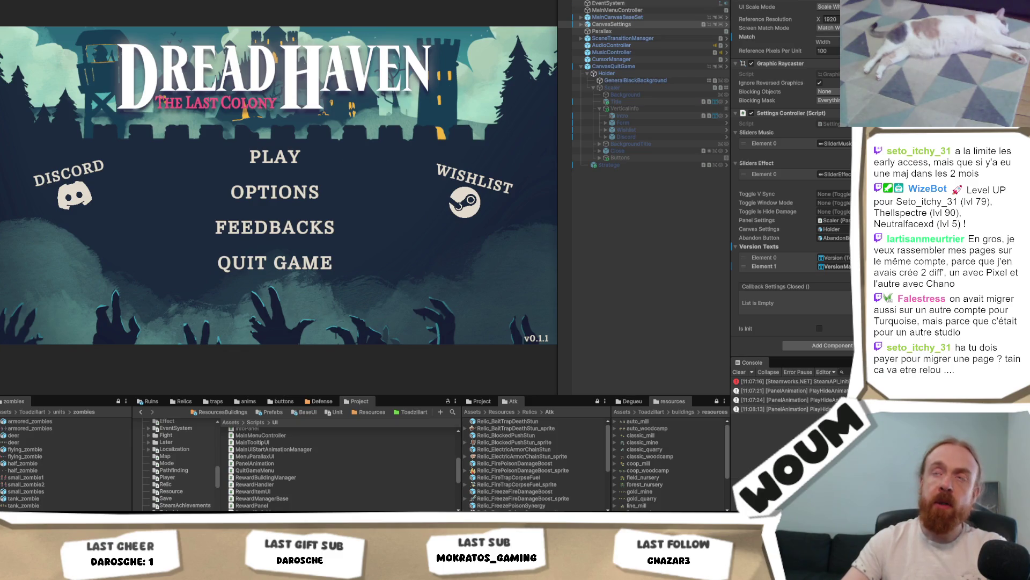
Enter Play mode so the main menu shows Settings, Feedback and version v0.3.6.
left_click(448, 1)
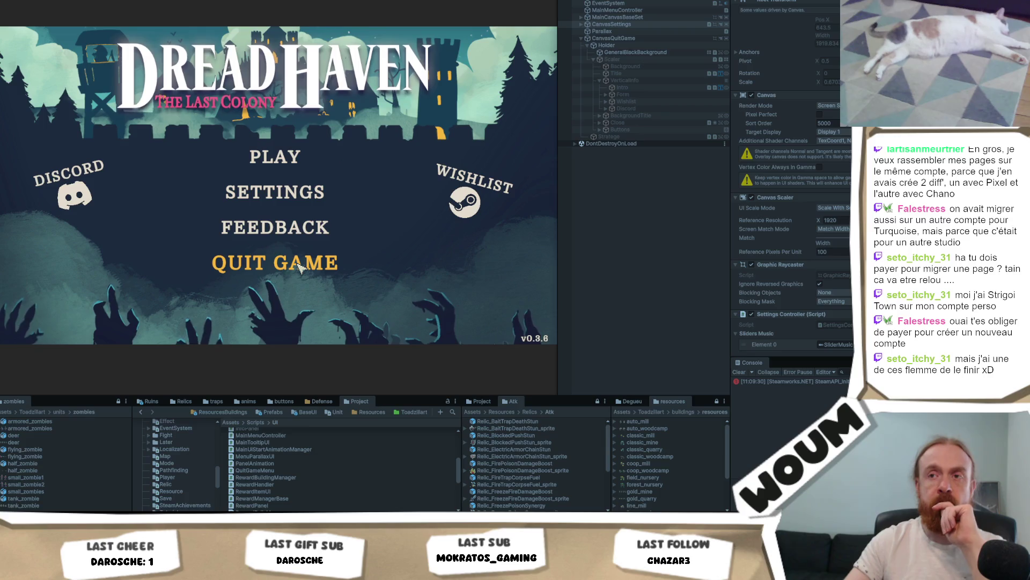
Open the quit panel, inspect it in a maximized Game view, restore the layout, and stop playing.
left_click(300, 263)
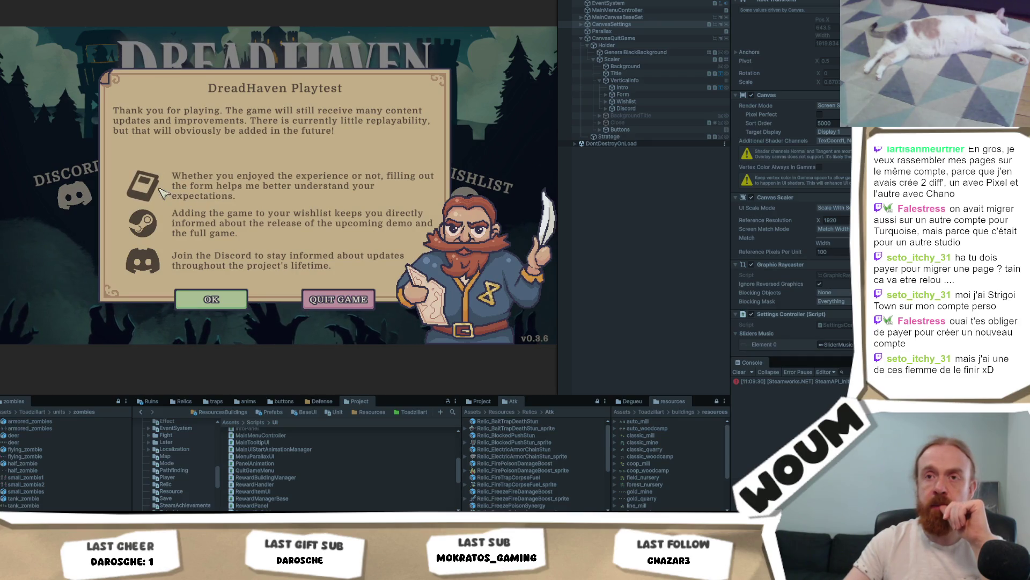
right_click(21, 1)
key("shift+space")
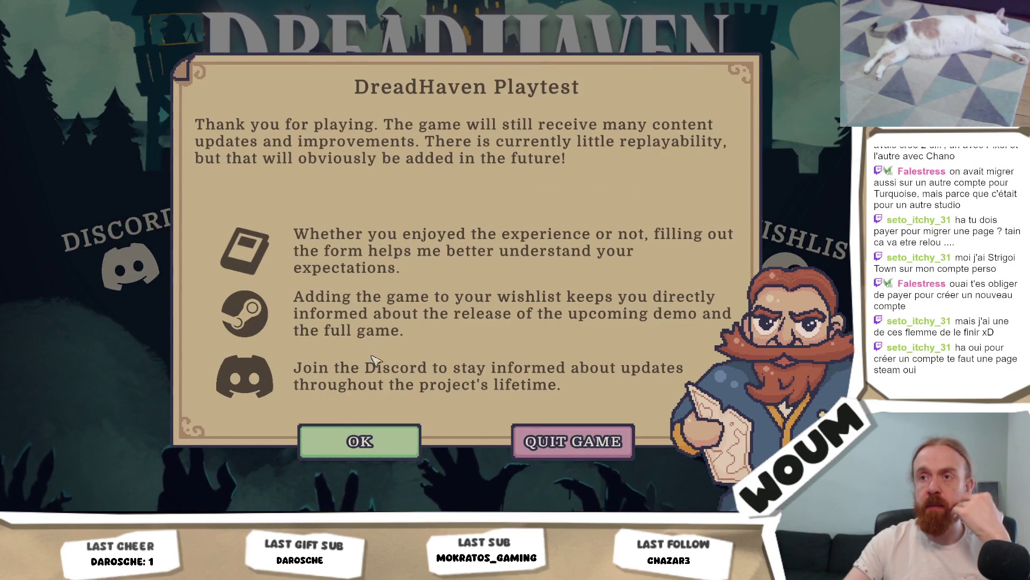
right_click(22, 1)
left_click(27, 7)
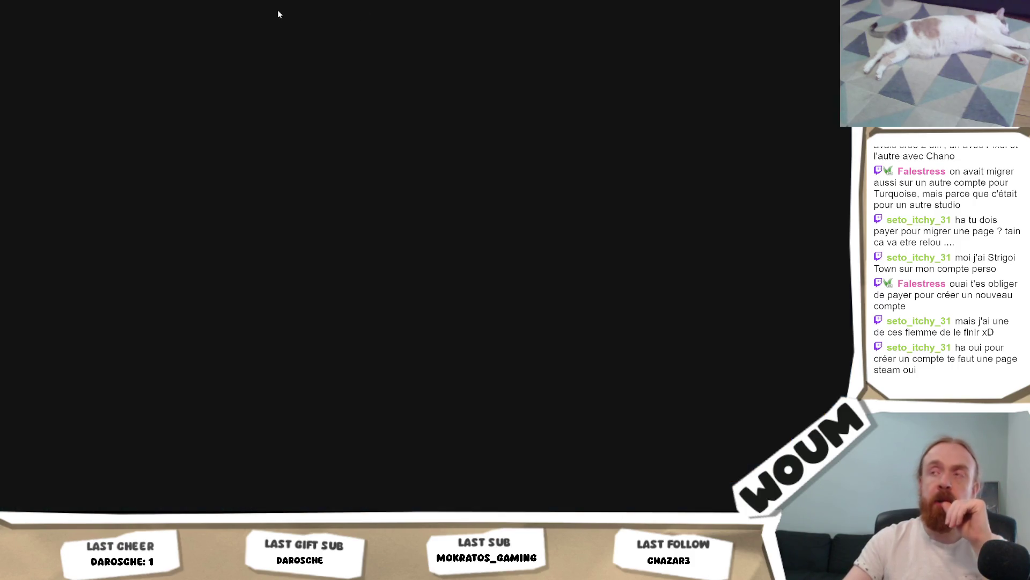
key("ctrl+p")
left_click(626, 94)
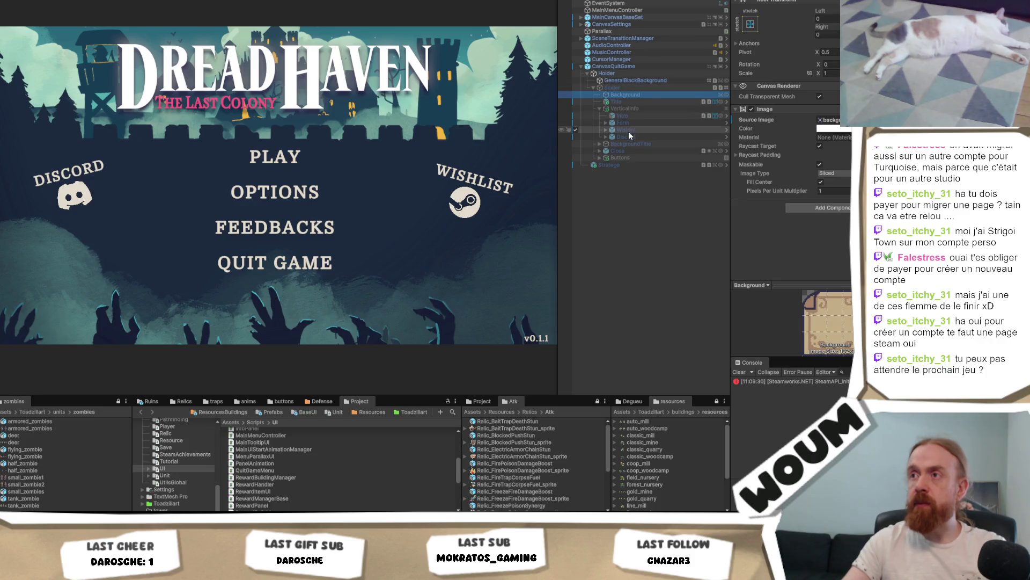
Expand the Form row and stretch the Wishlist row across its parent's full width.
left_click(633, 122)
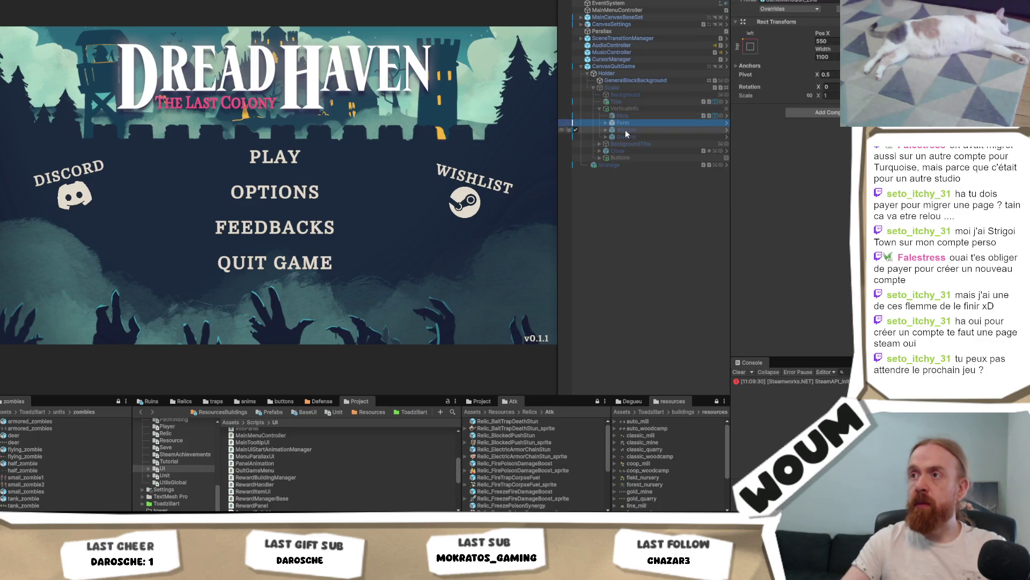
left_click(606, 123)
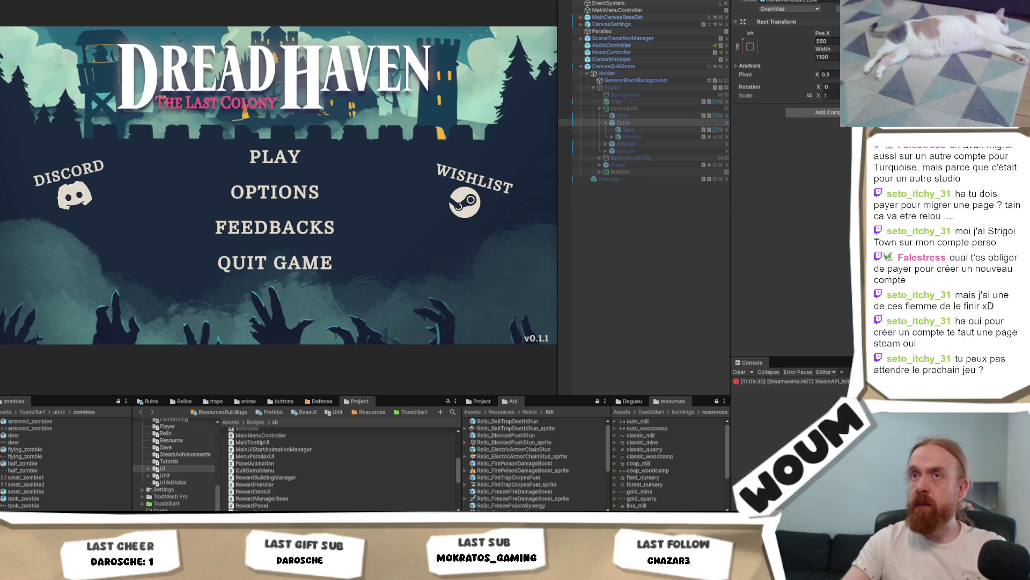
scroll(644, 161, "down", 5)
left_click(91, 2)
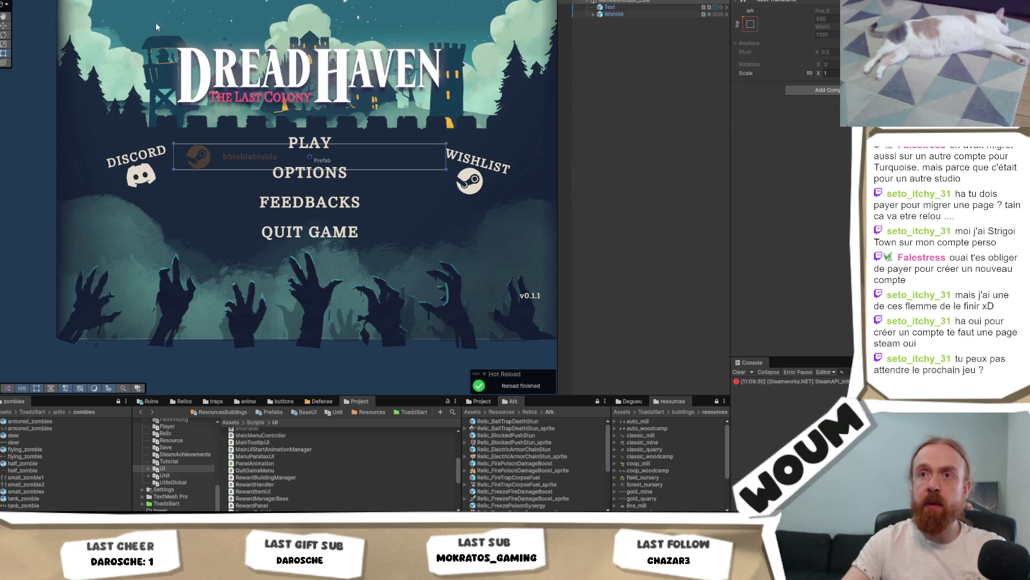
left_click(647, 13)
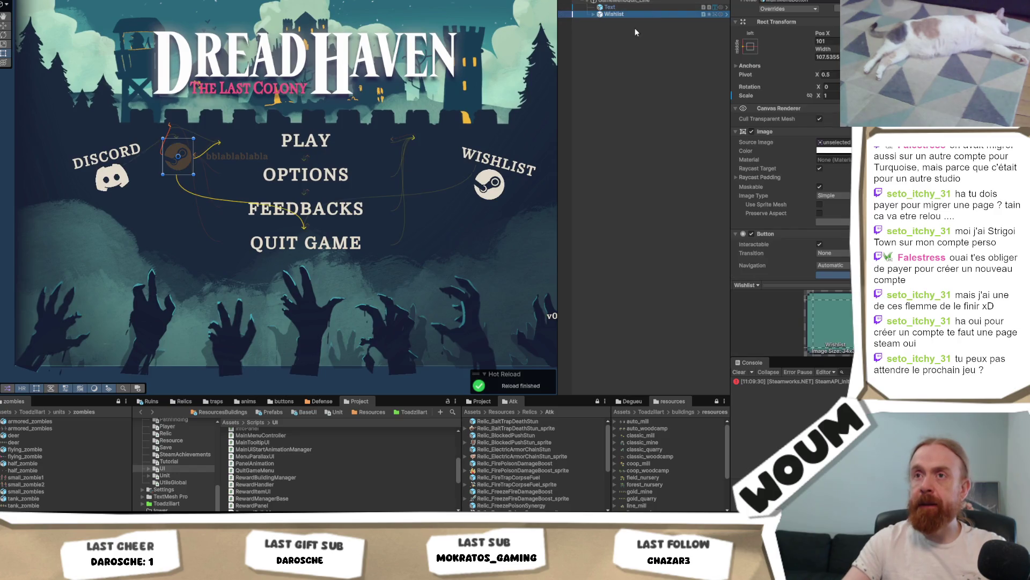
left_click(750, 47)
left_click(843, 134, "alt")
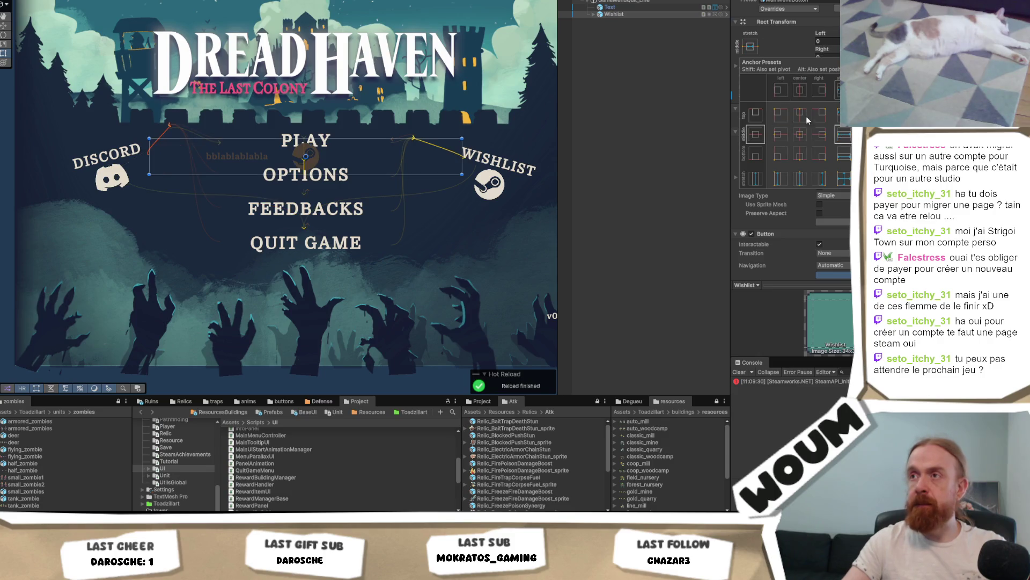
Move Steam Logo from MainMenuText to directly under Wishlist and anchor it middle-left.
left_click(594, 14)
left_click(625, 21)
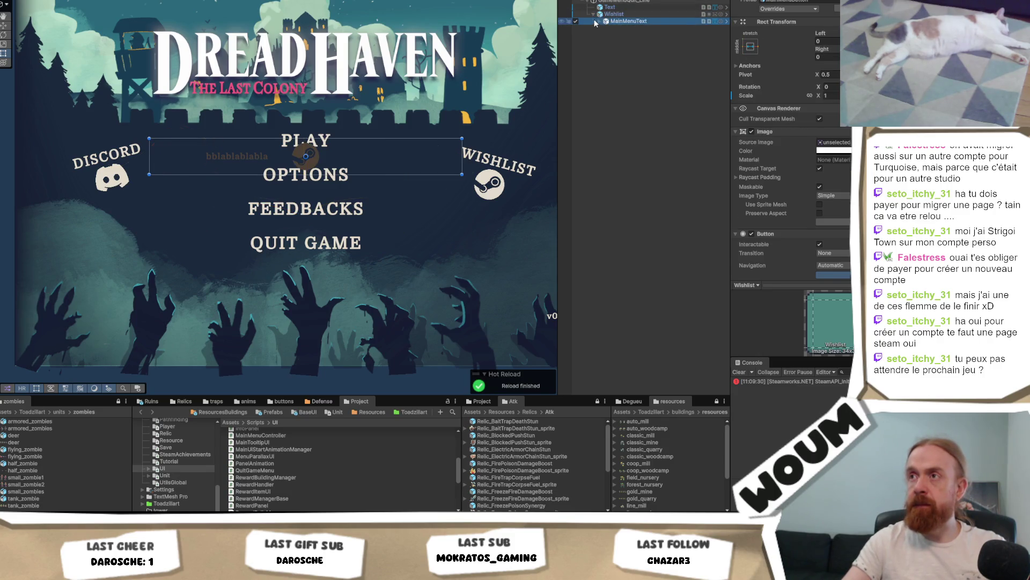
left_click(599, 21)
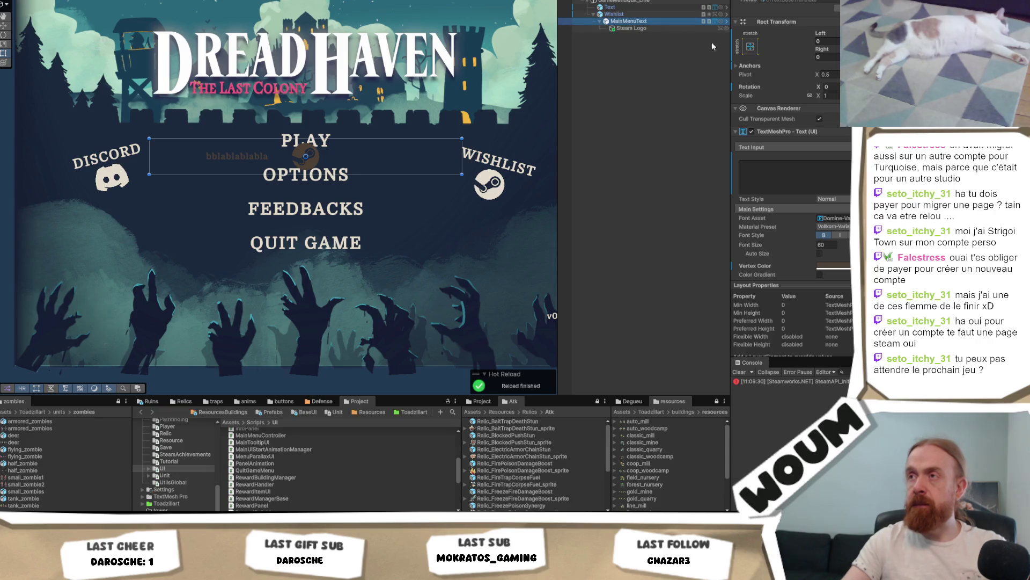
left_click(634, 28)
left_click_drag(638, 28, 610, 36)
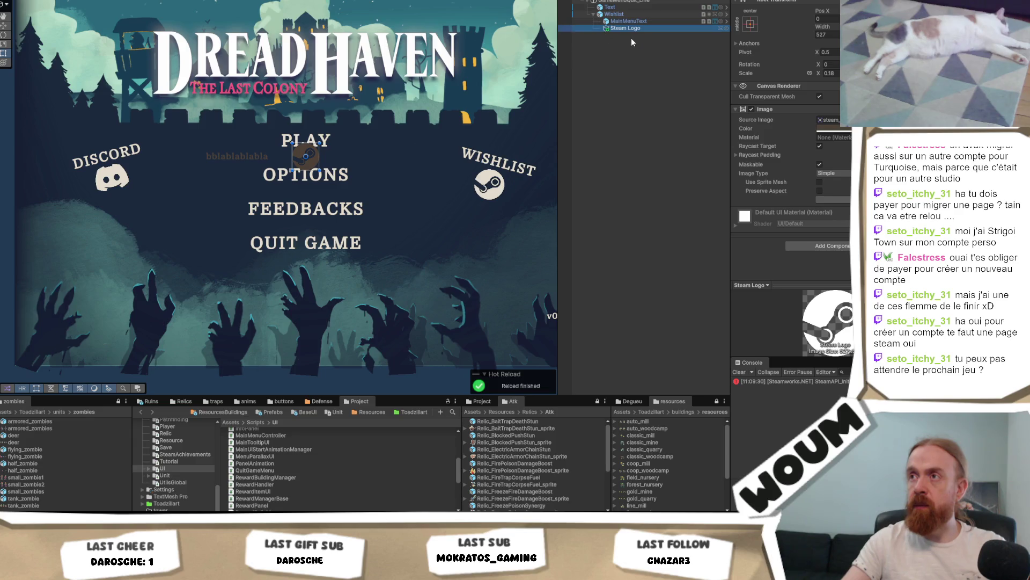
left_click(750, 23)
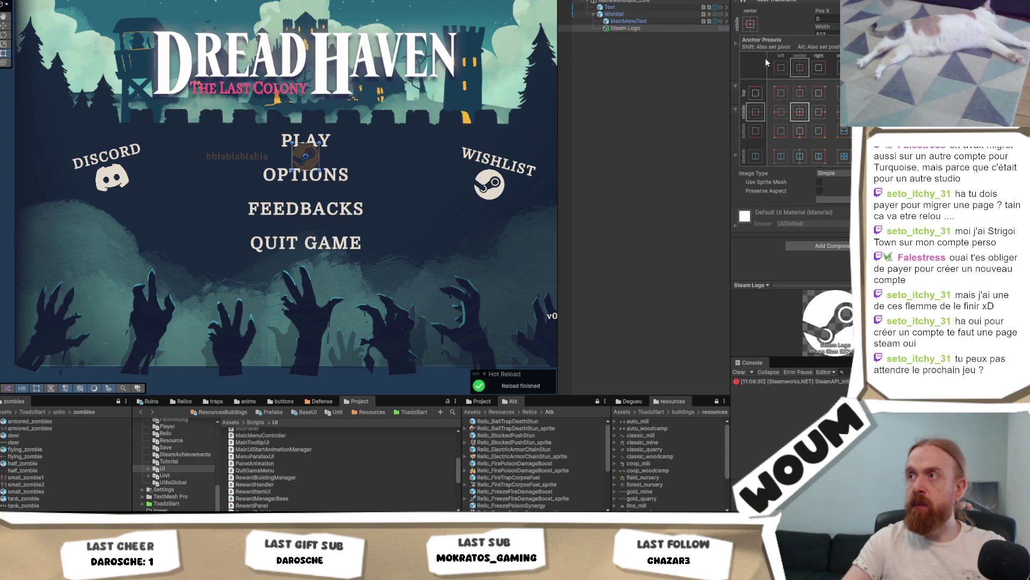
left_click(781, 113, "alt")
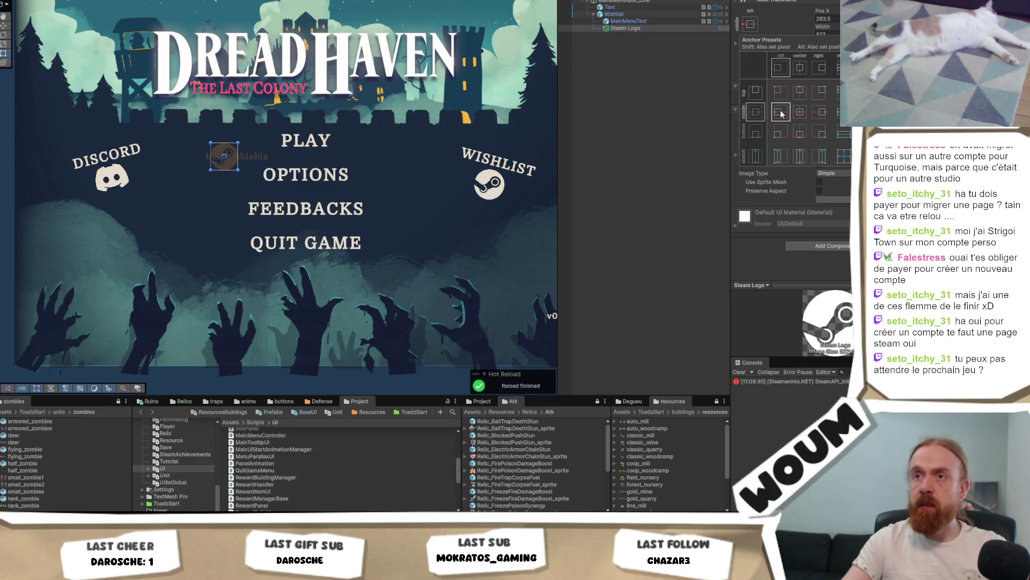
Set the Steam Logo's Pos X to 0, then drag it to about 112.59.
left_click(650, 15)
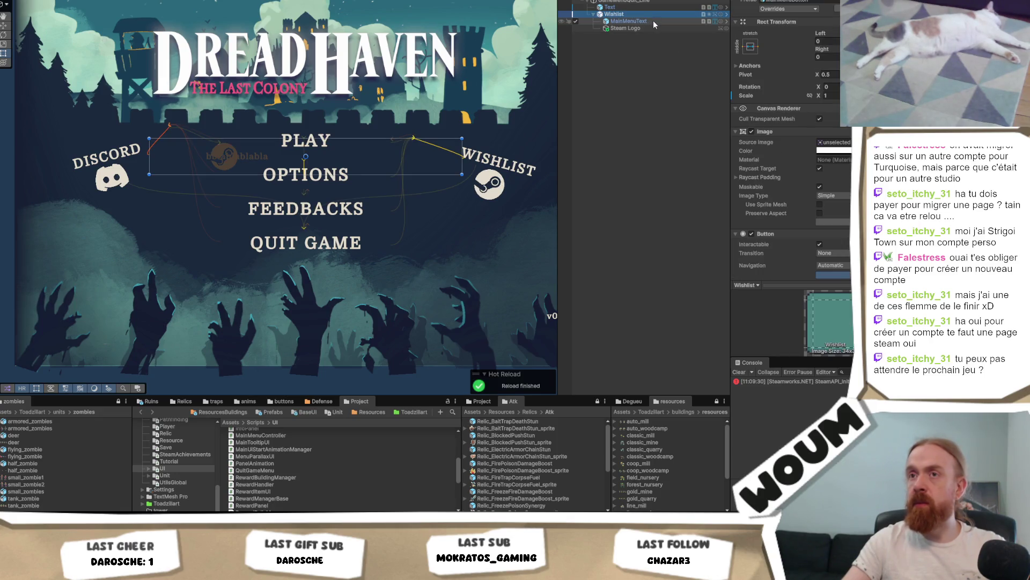
left_click(653, 20)
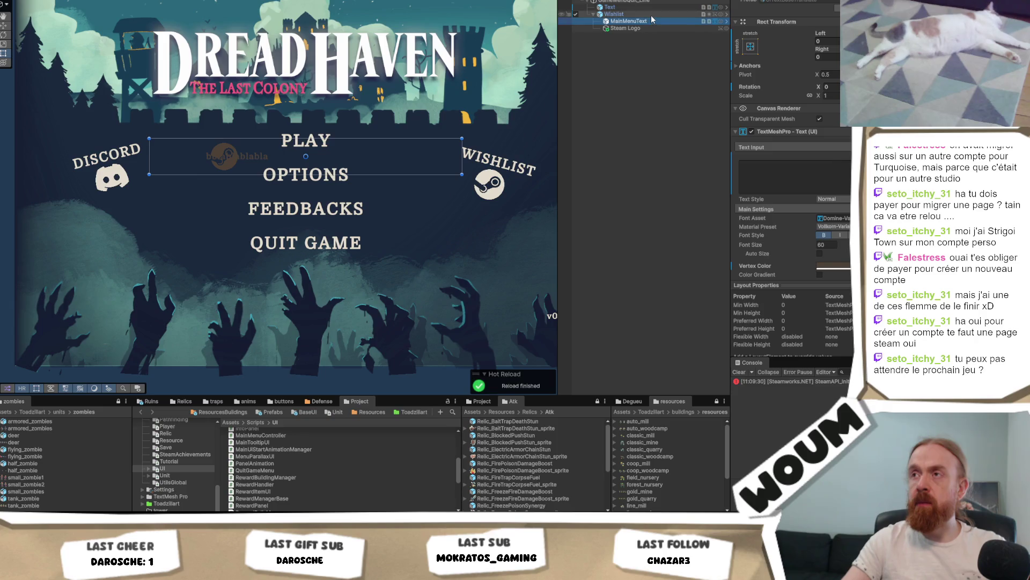
key("Up")
left_click(644, 26)
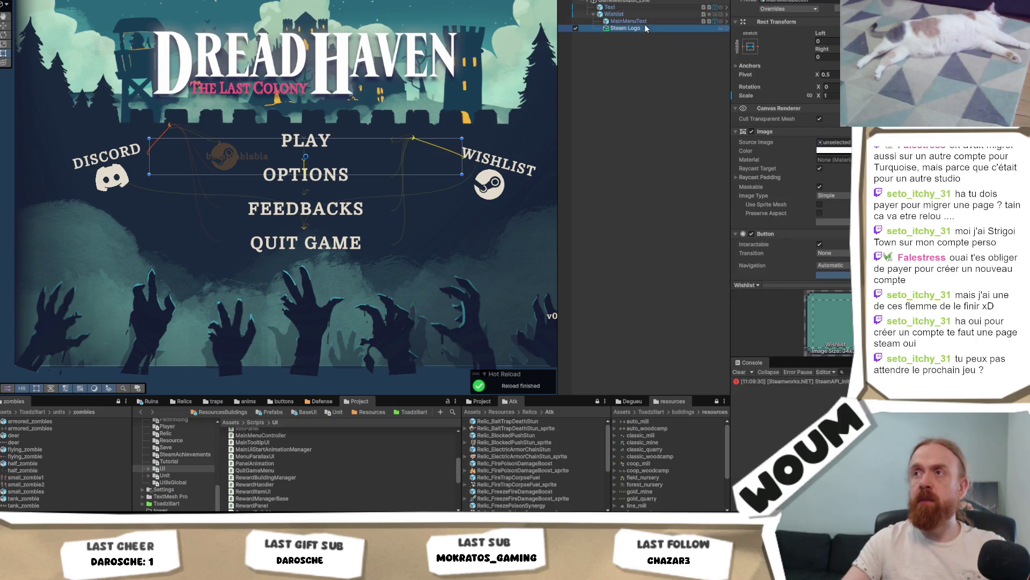
left_click(827, 19)
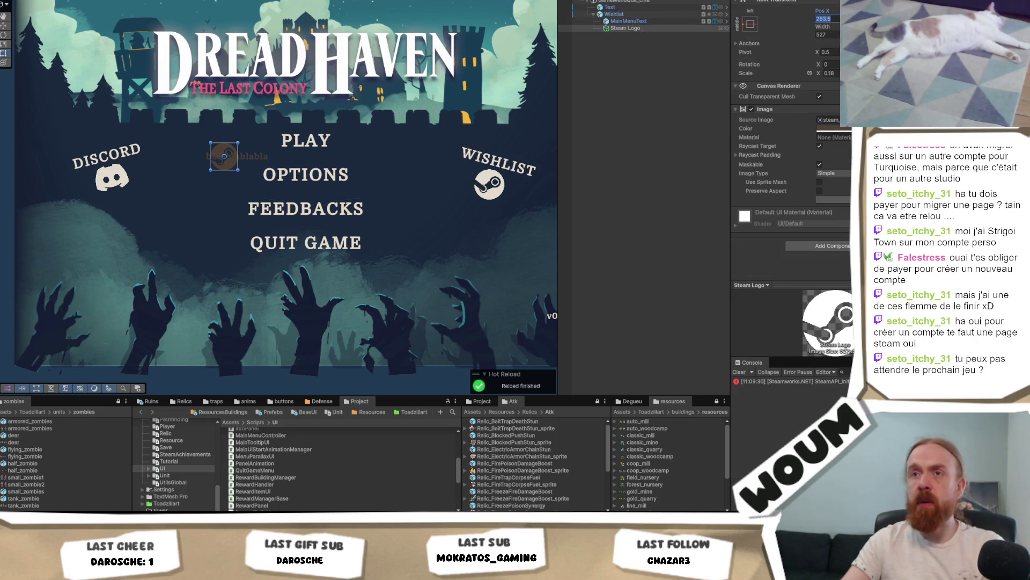
type("0")
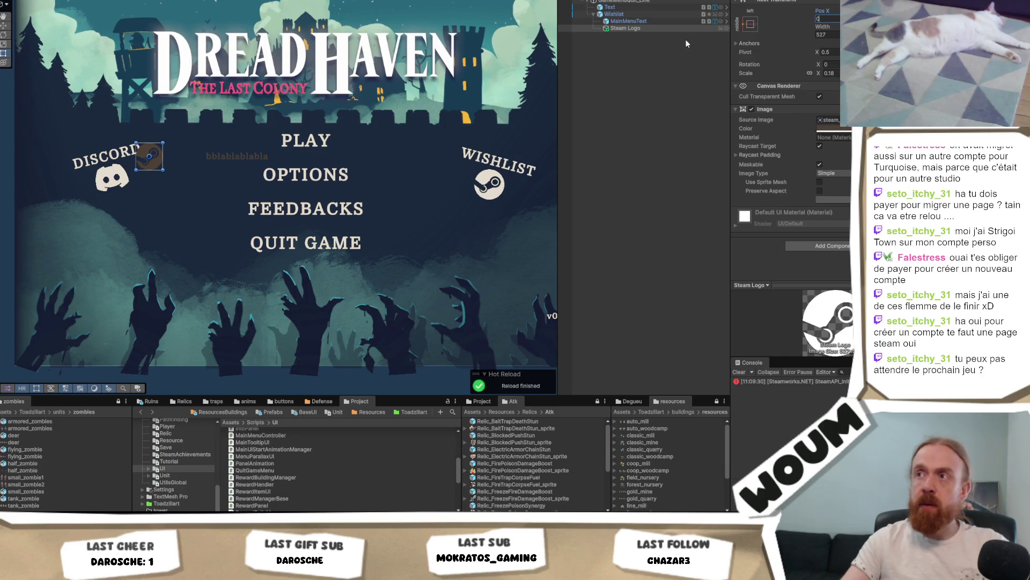
mouse_move(821, 12)
left_mouse_down()
mouse_move(848, 12)
mouse_move(581, 137)
left_mouse_up()
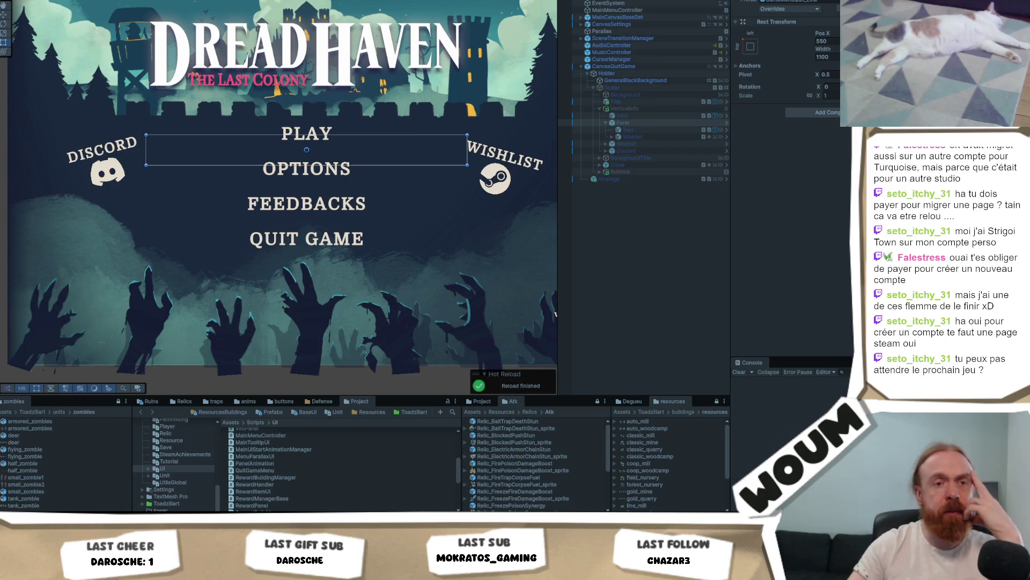
In Play mode, open the quit panel, tint the Form row's icon yellow, and close it with OK.
key("ctrl+p")
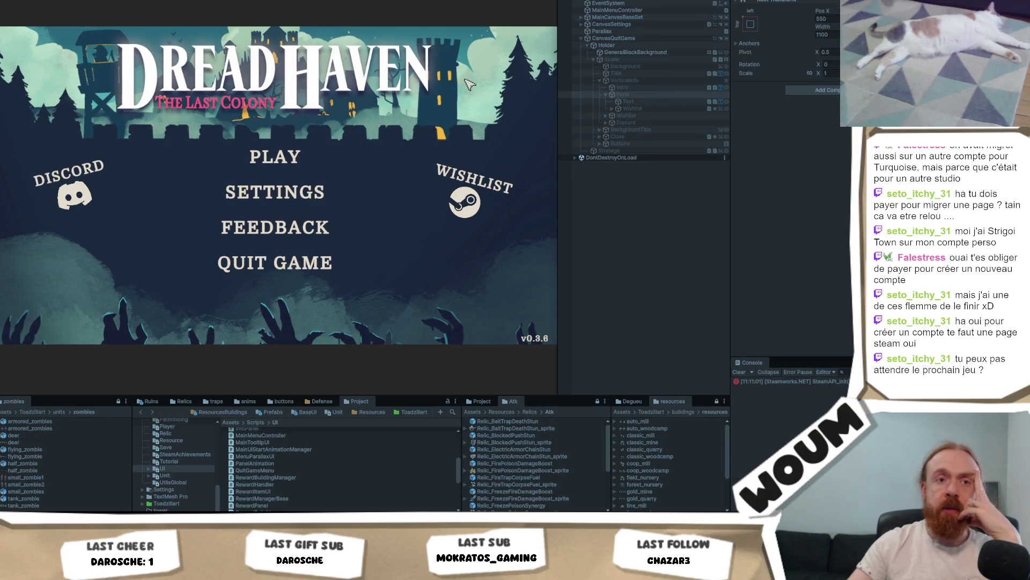
left_click(309, 268)
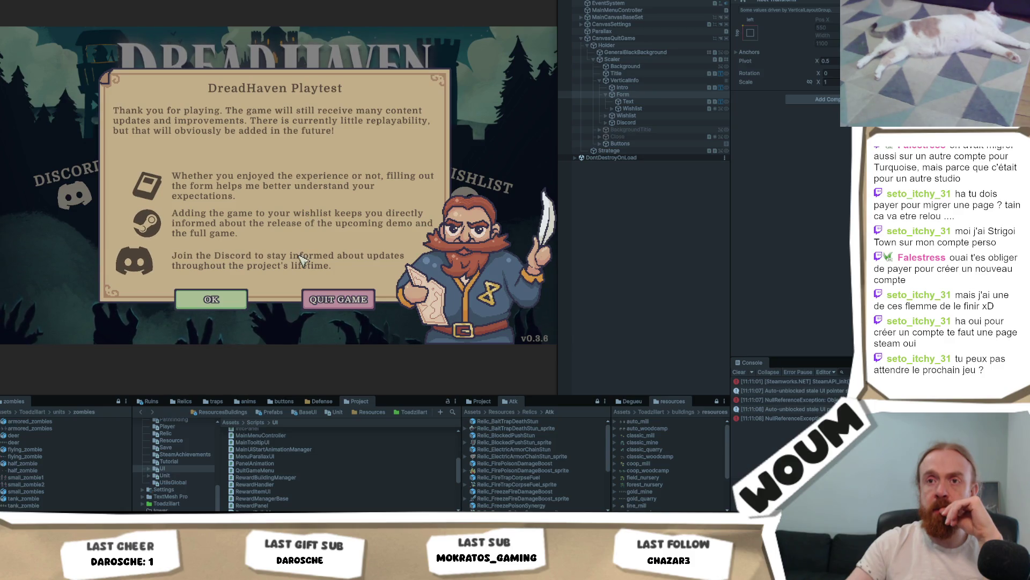
left_click(147, 223)
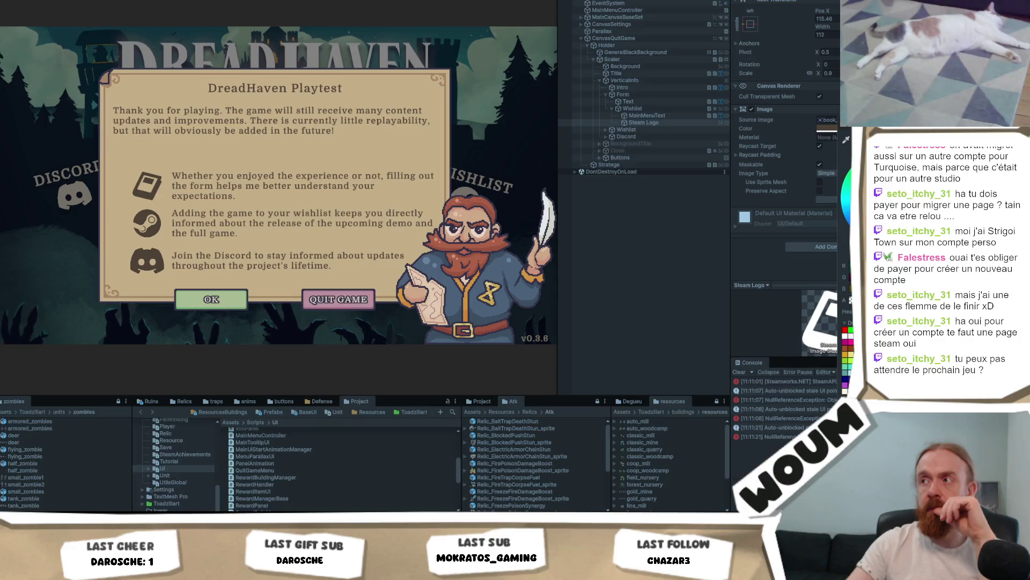
left_click(847, 353)
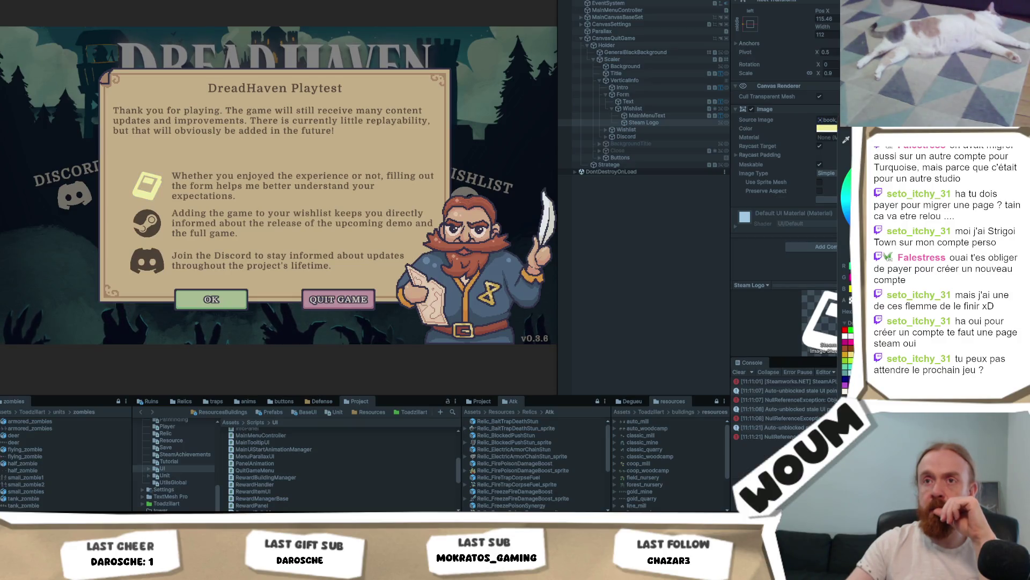
left_click(225, 302)
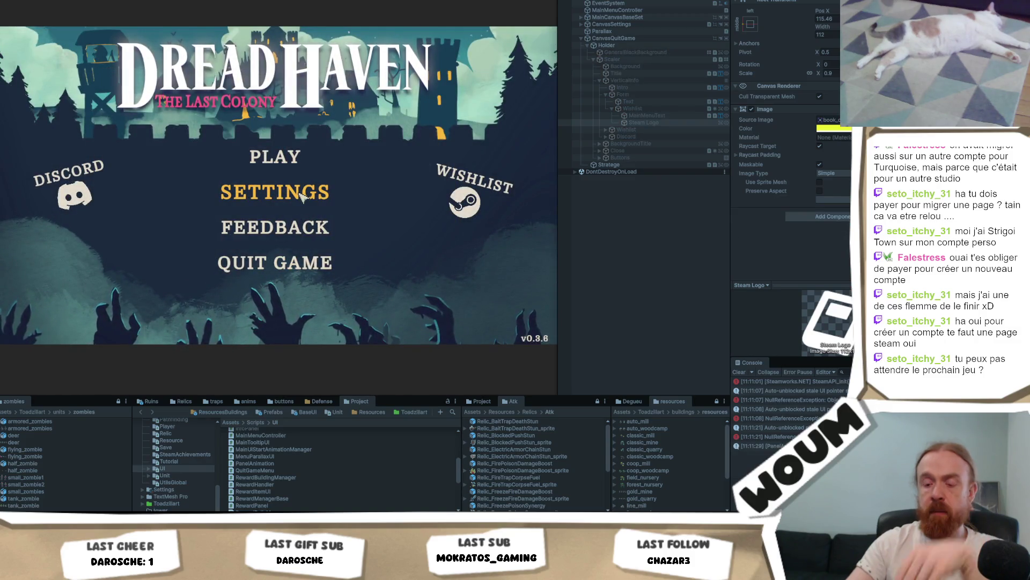
left_click(581, 16)
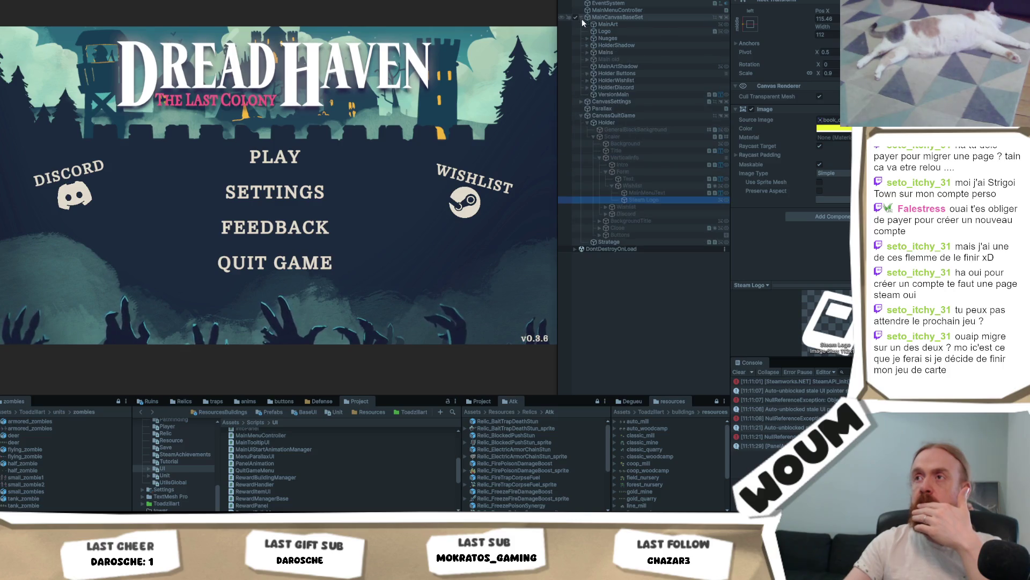
Inspect the MainMenu Play button's text settings and Animated UI Button hover colours.
left_click(587, 73)
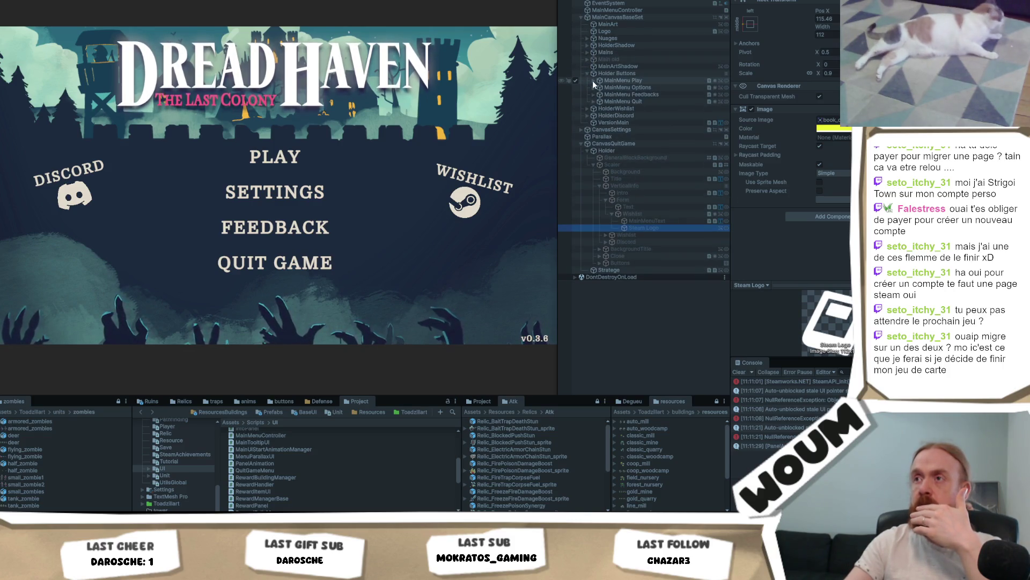
left_click(594, 81)
left_click(612, 88)
left_click(613, 79)
left_click(618, 85)
scroll(844, 131, "down", 10)
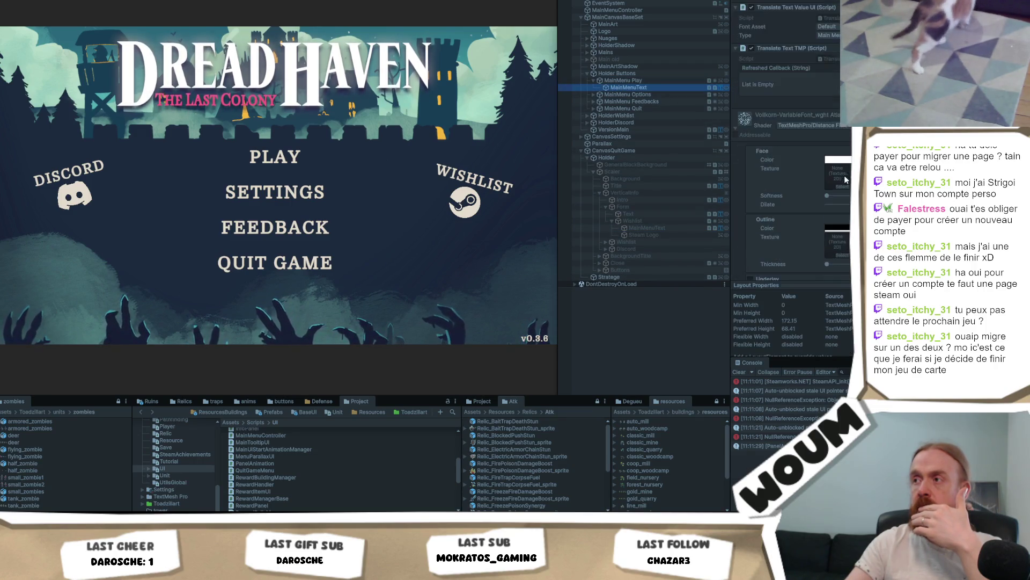
left_click(646, 79)
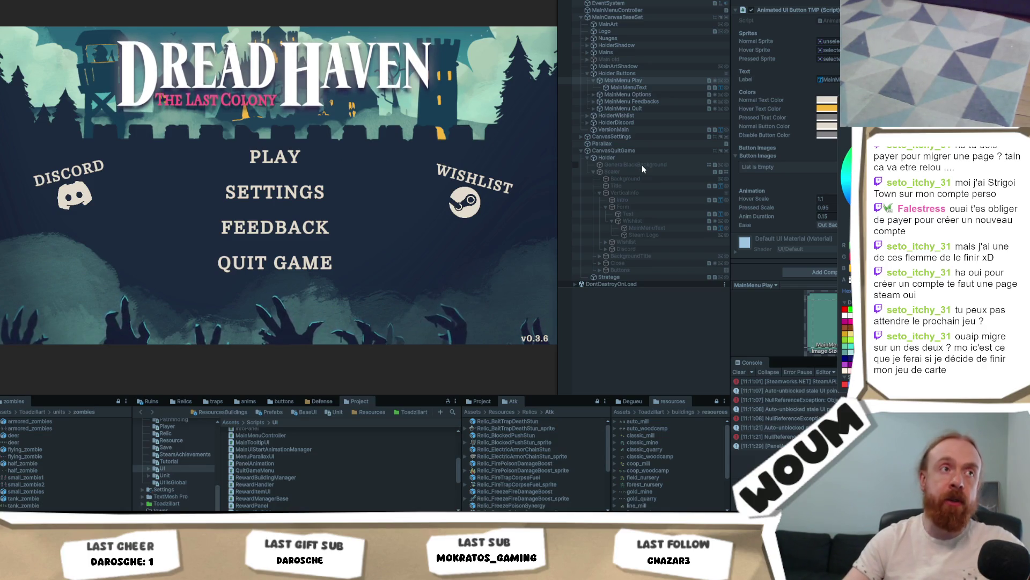
key("Escape")
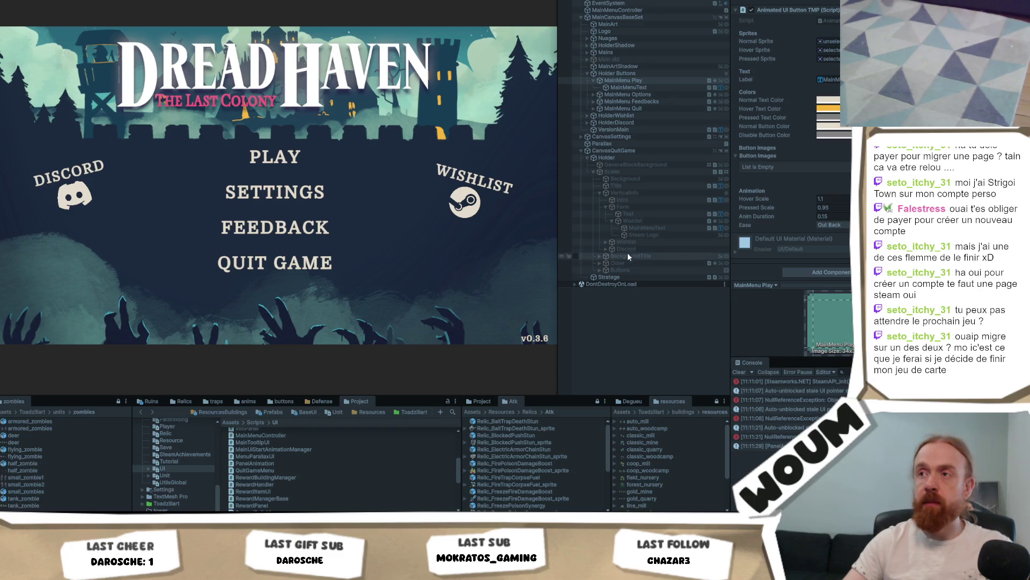
Select the playtest panel's Scaler and show the DreadHaven Playtest panel in the game.
left_click(627, 171)
scroll(792, 188, "up", 1)
key("Escape")
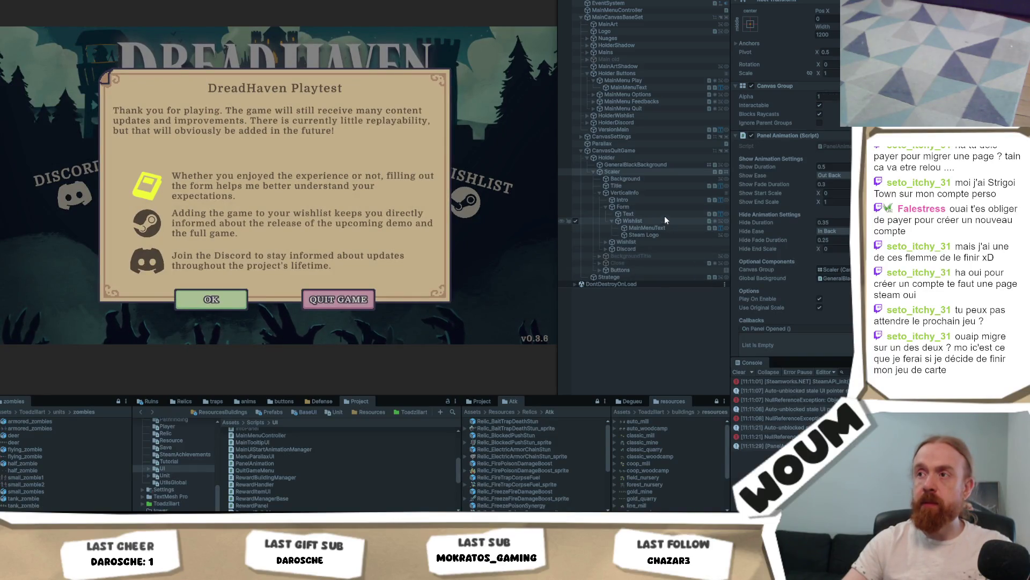
Undo the Form row icon's colour edits, hiding the panel again.
left_click(674, 234)
left_click(832, 129)
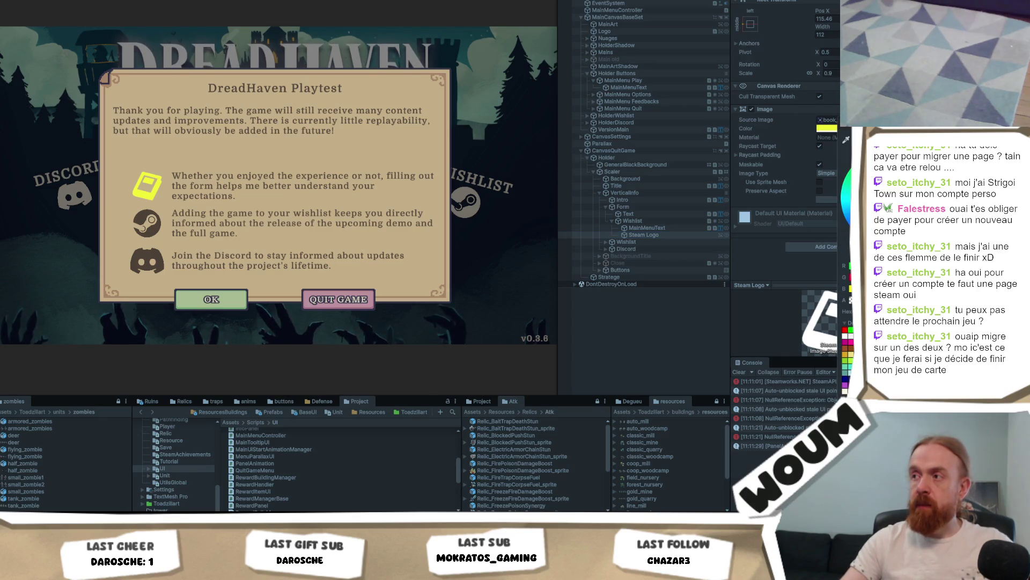
left_click(716, 326)
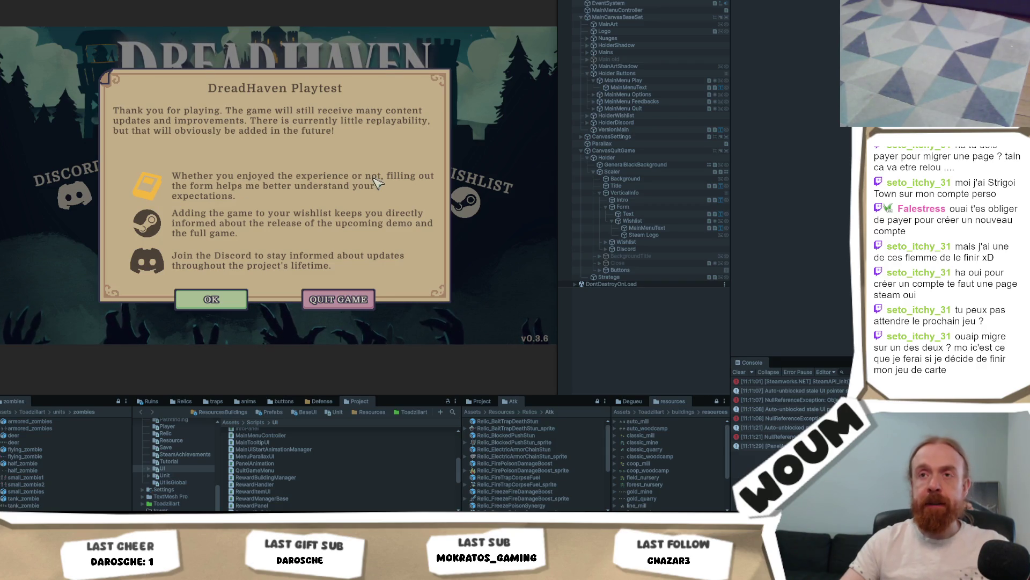
key("ctrl+z")
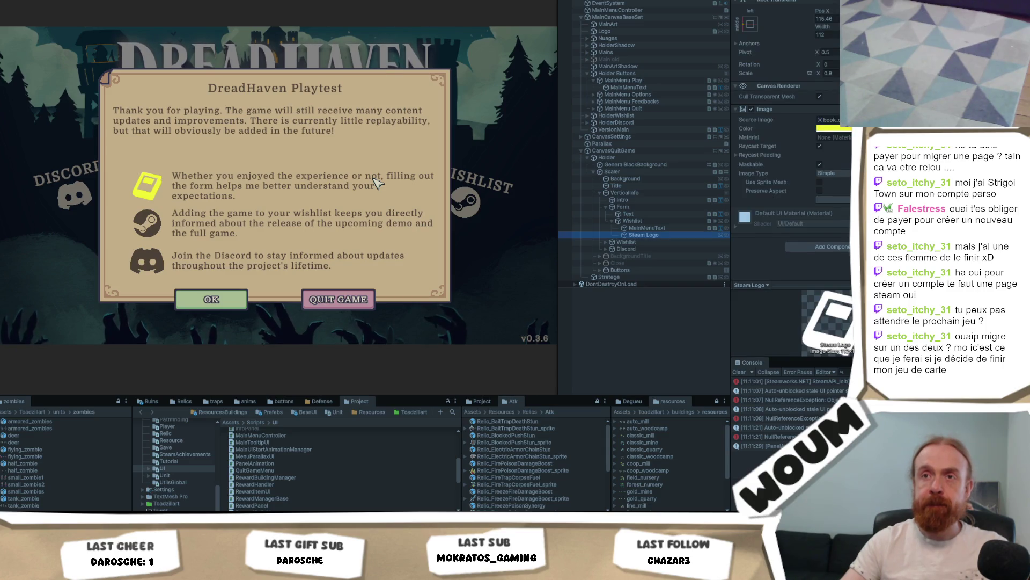
key("ctrl+z")
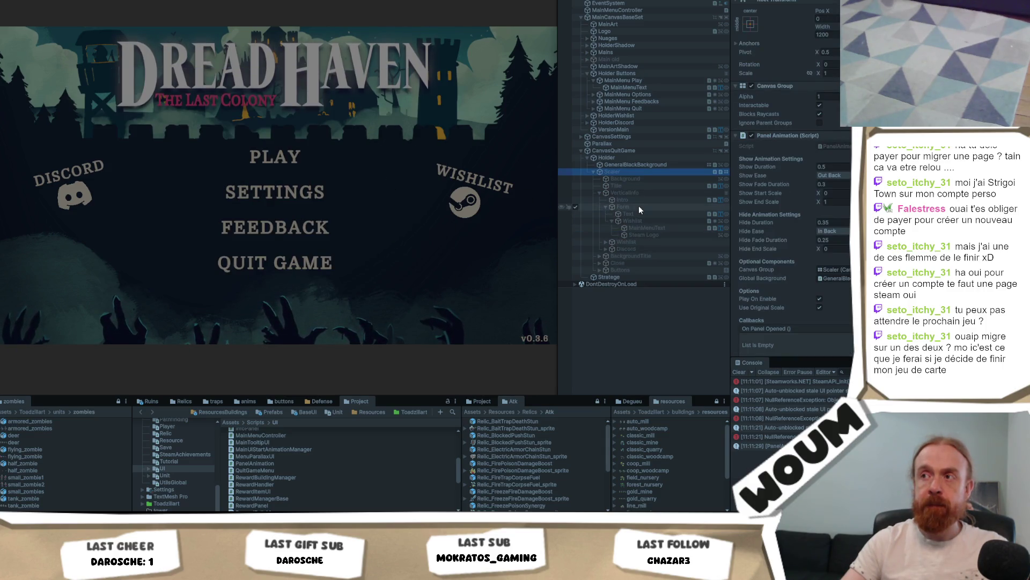
Disable the Wishlist row under Scaler, keeping the Form and Discord rows active.
left_click(639, 207)
left_click(662, 221)
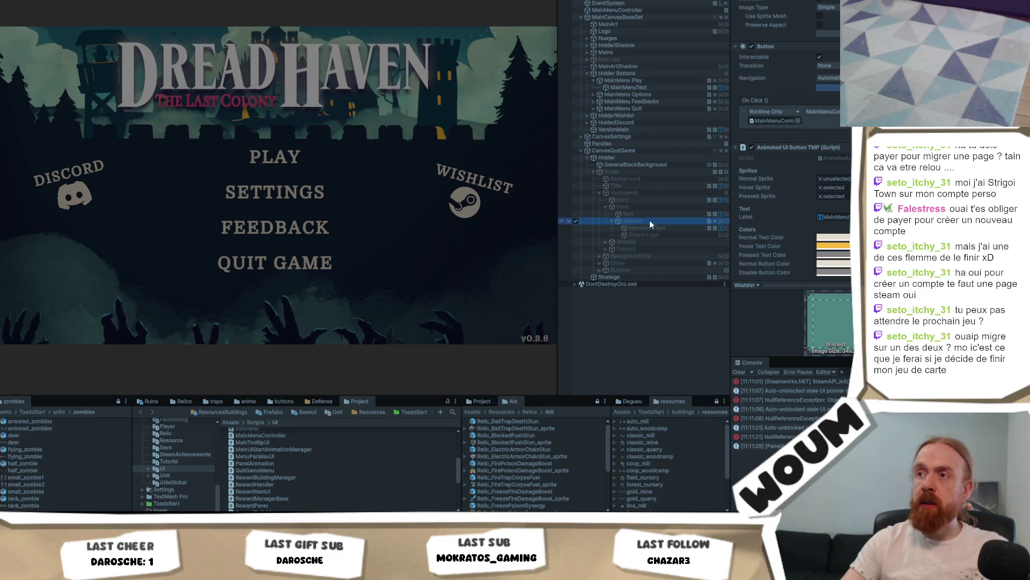
left_click(647, 171)
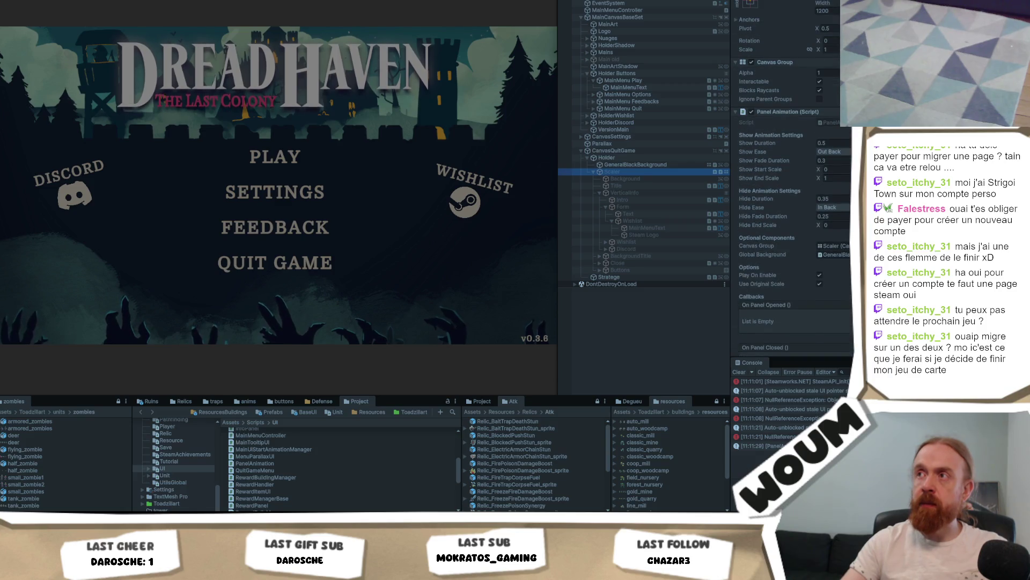
key("alt+shift+a")
left_click(220, 301)
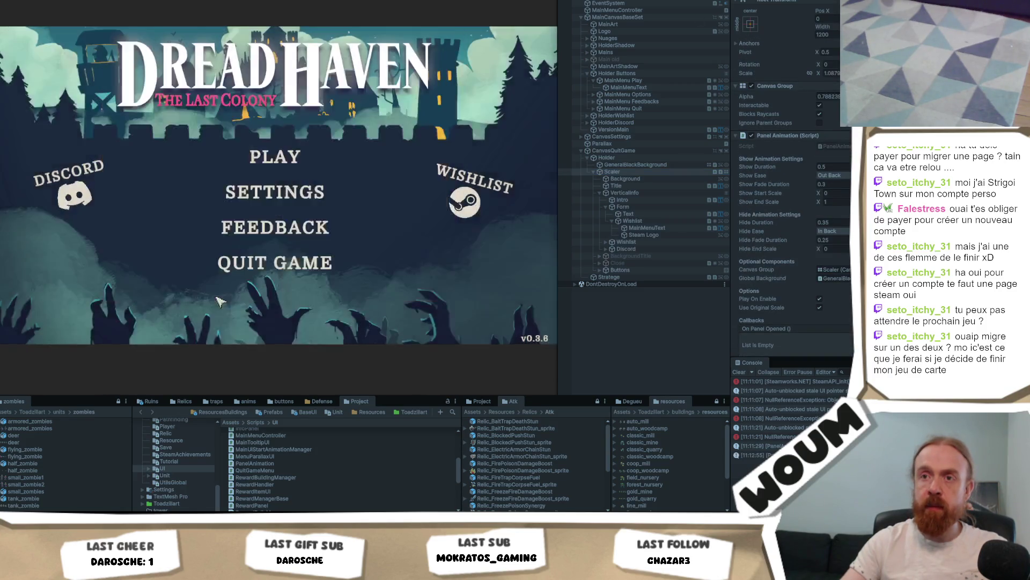
Test the panel via QUIT GAME in the running game, then stop Play mode.
left_click(226, 228)
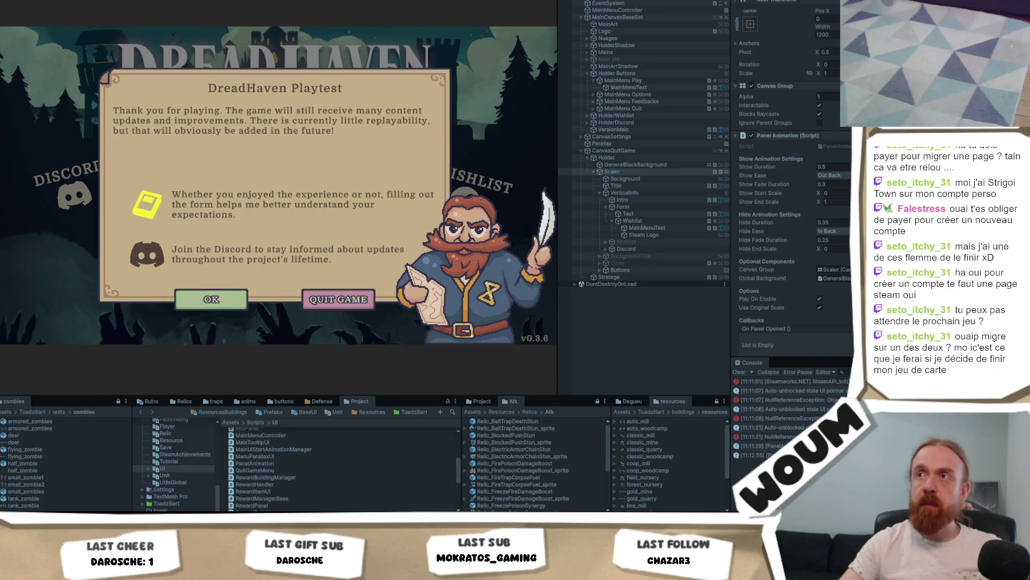
key("ctrl+p")
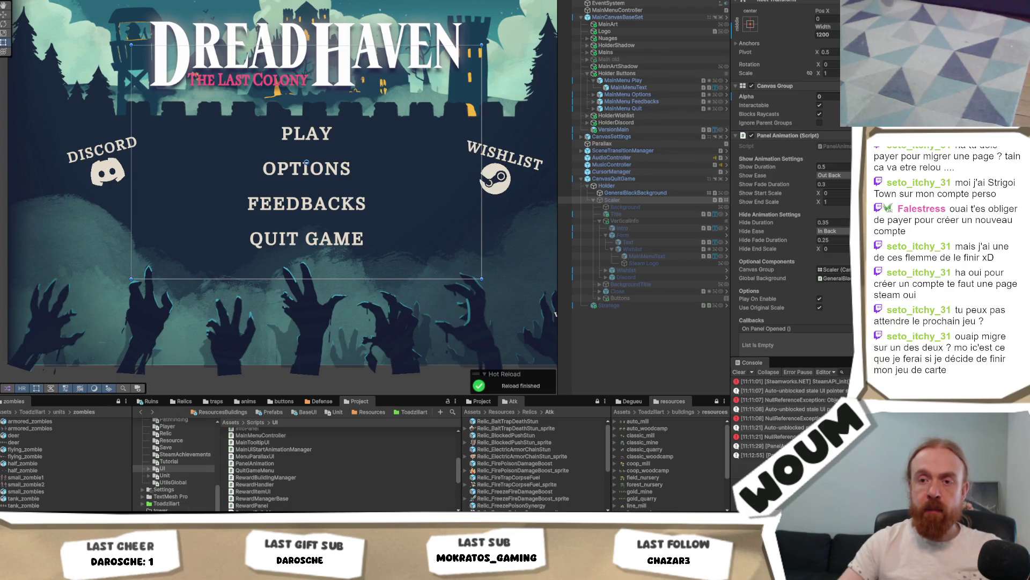
key("alt+Tab")
Scroll the quit-game menu script to HandleActionTracked and highlight every RefreshActionZones use.
scroll(334, 242, "up", 8)
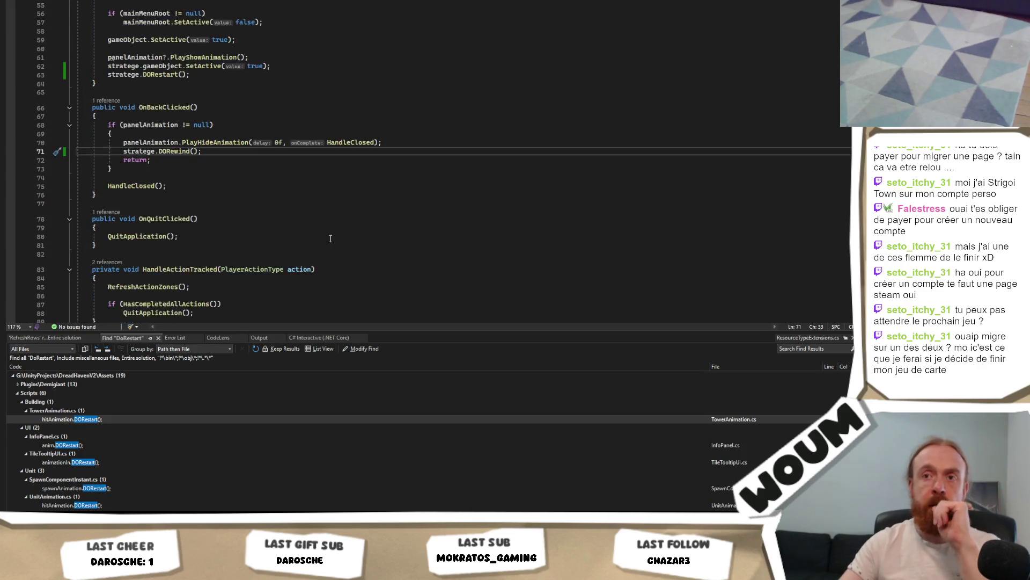
scroll(307, 199, "down", 9)
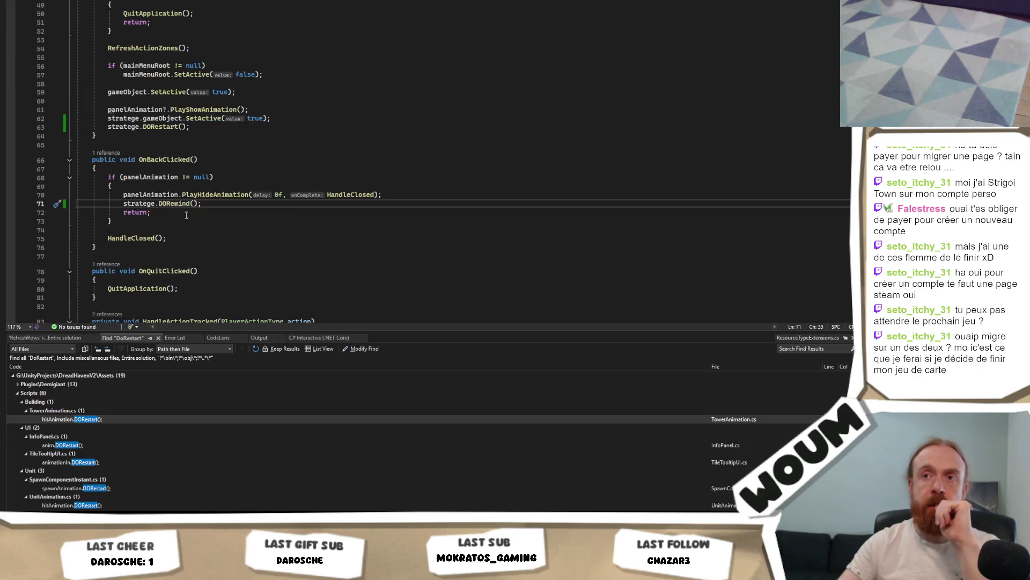
scroll(223, 202, "up", 15)
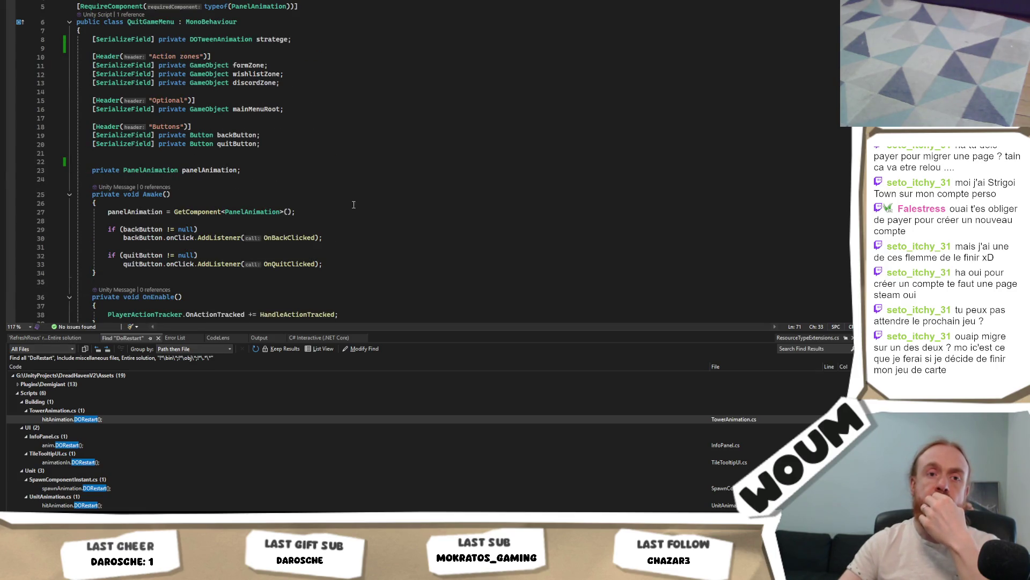
scroll(355, 211, "down", 4)
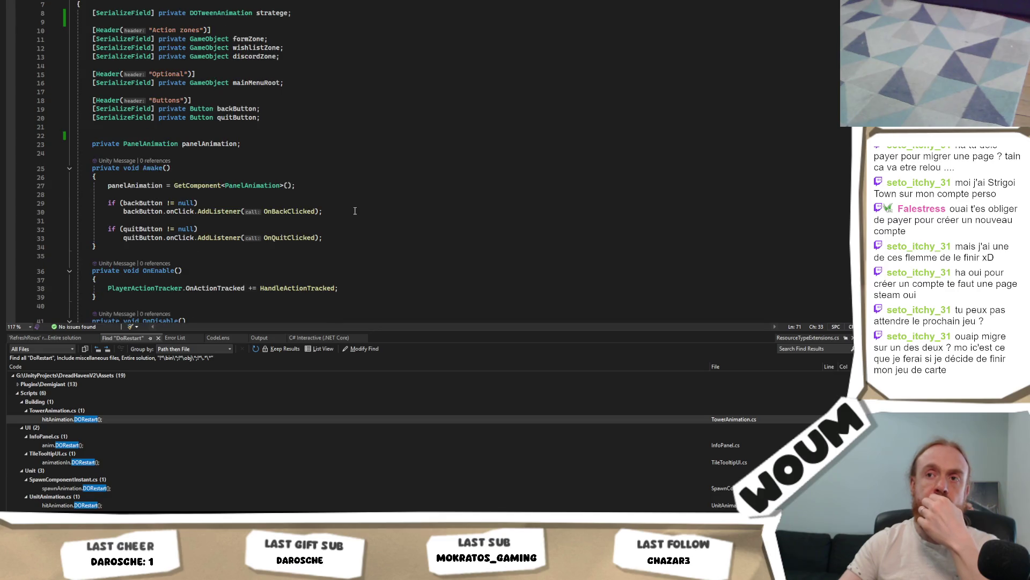
scroll(354, 213, "down", 2)
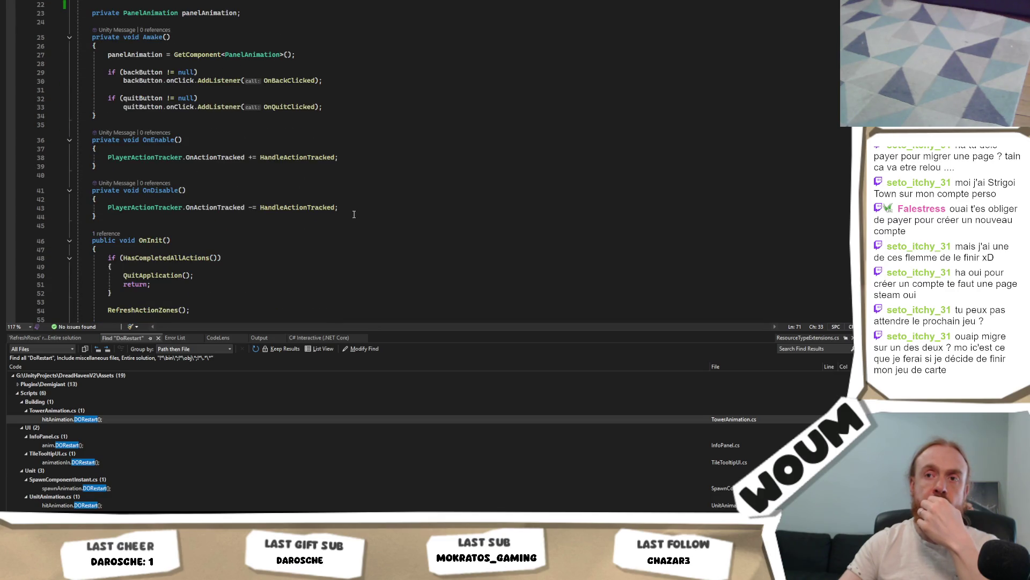
scroll(352, 217, "down", 2)
left_click(194, 205)
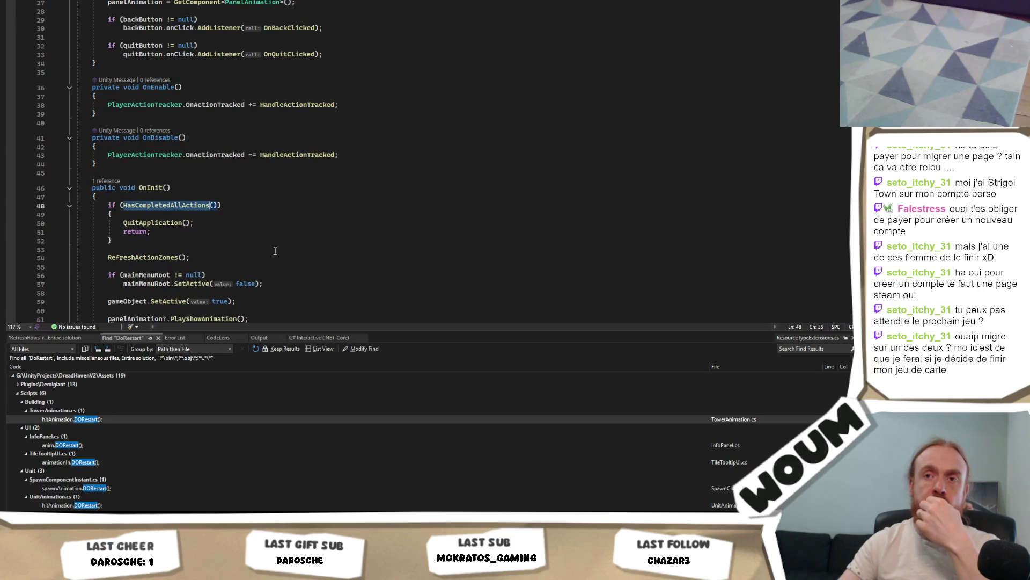
scroll(277, 252, "down", 1)
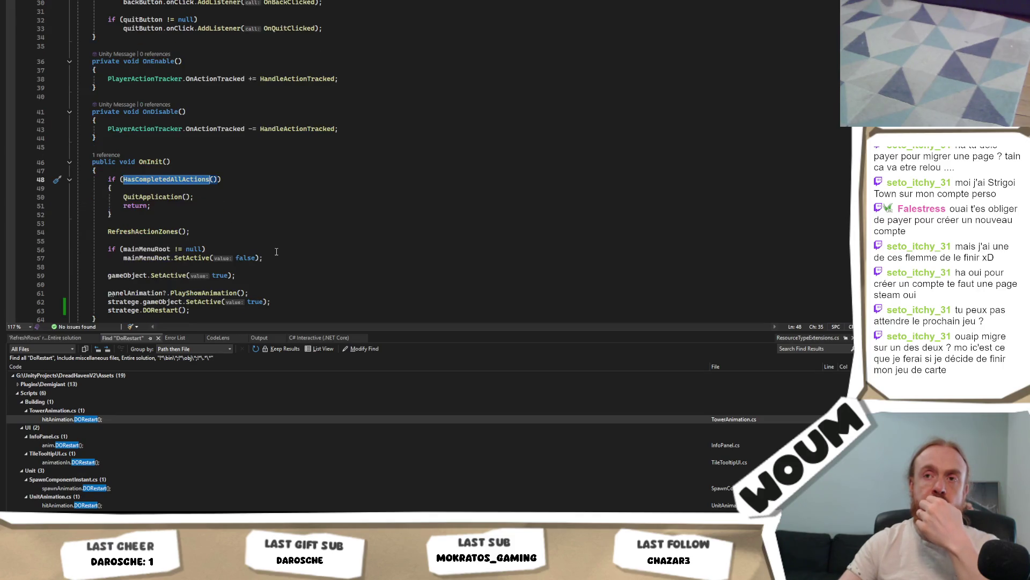
scroll(276, 252, "down", 1)
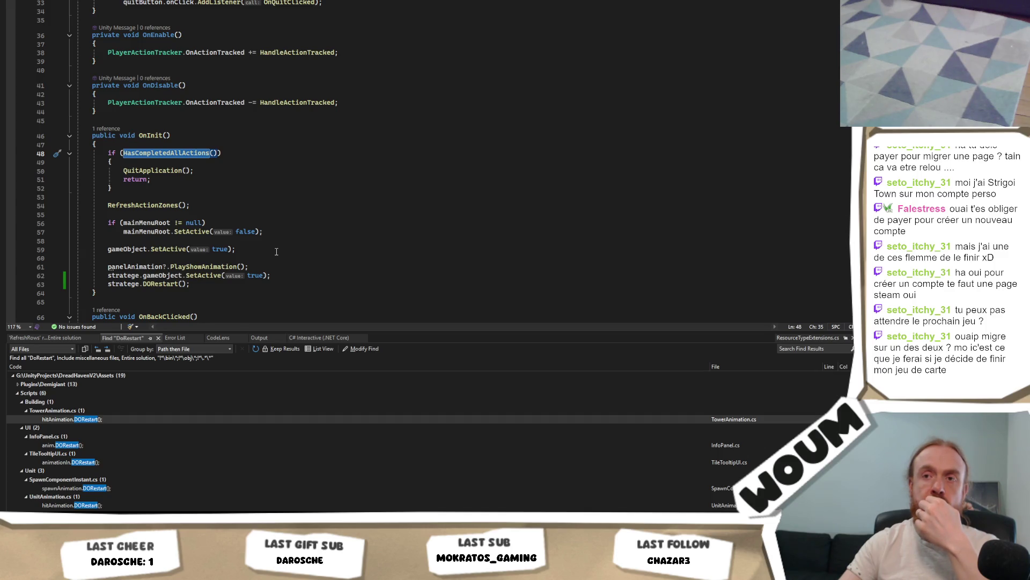
scroll(276, 252, "down", 7)
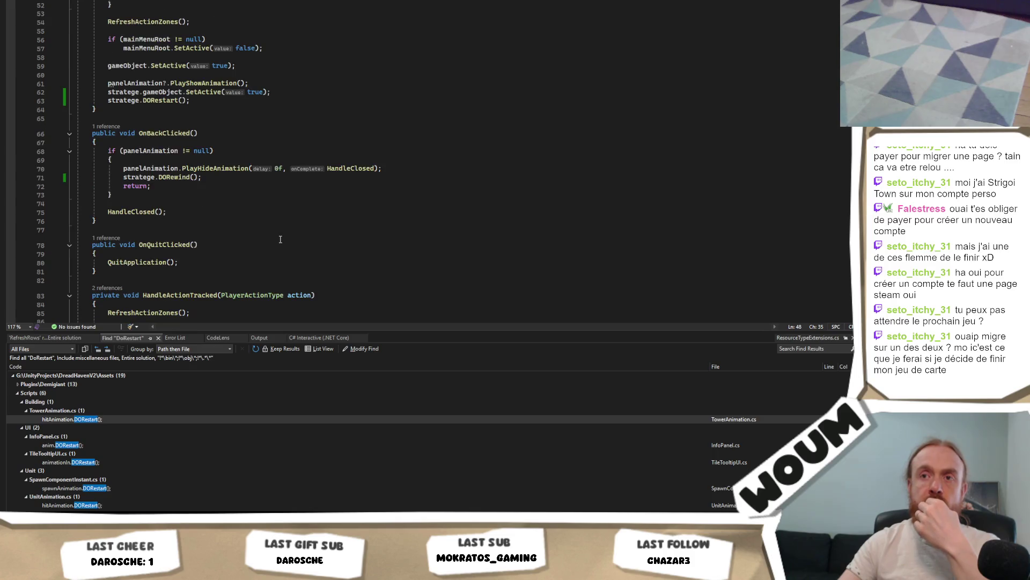
scroll(233, 220, "down", 5)
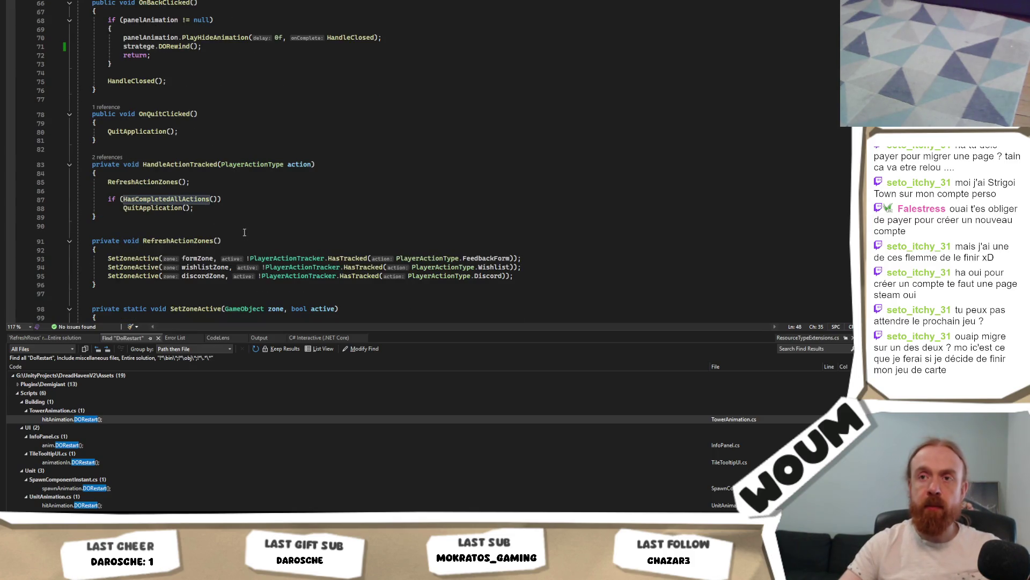
left_click(231, 225)
left_click(214, 241)
Comment out the RefreshActionZones(); call in HandleActionTracked with //.
scroll(204, 188, "down", 2)
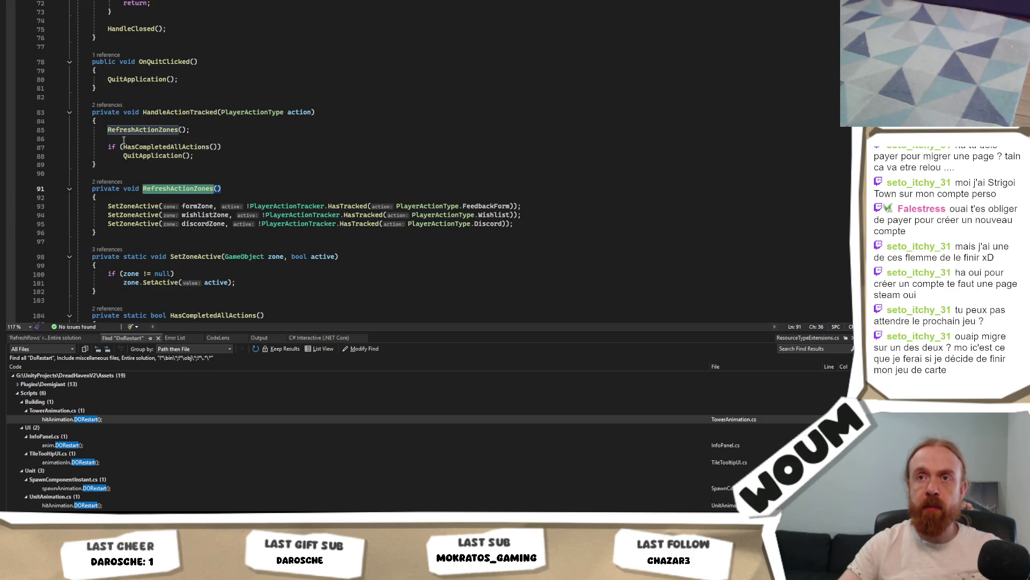
left_click(108, 129)
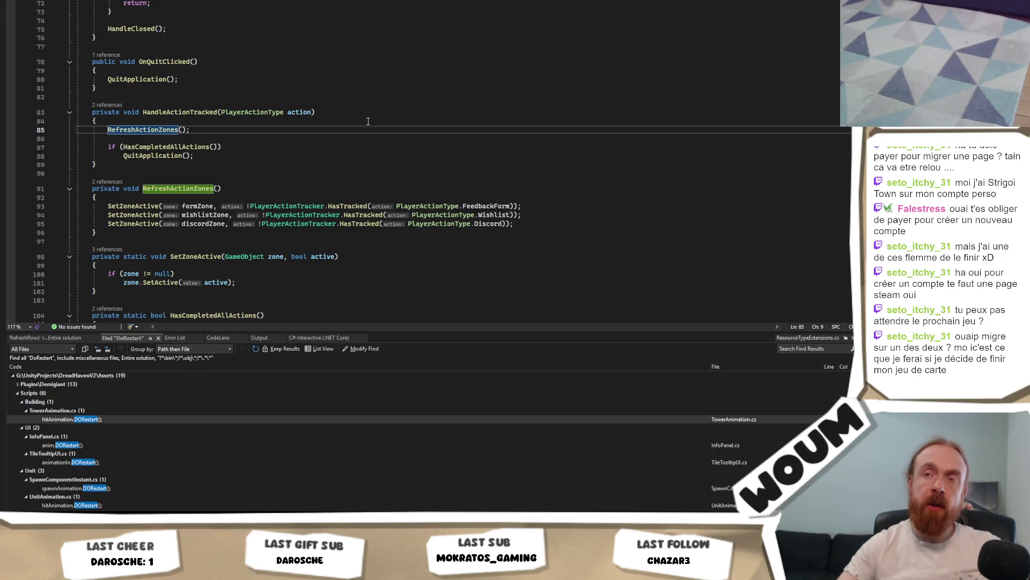
type("//")
scroll(360, 128, "down", 2)
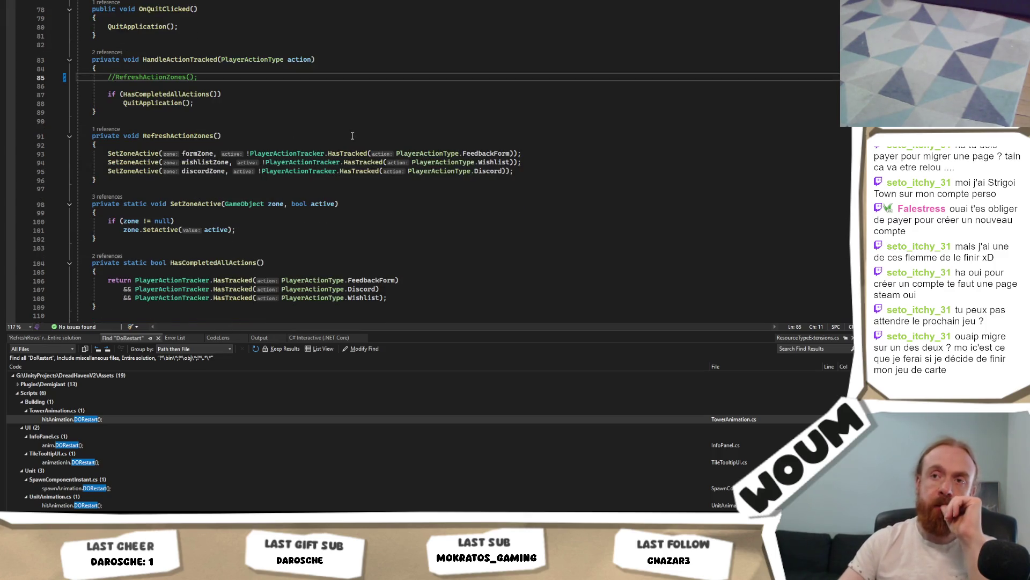
Use the CodeLens references to jump to the remaining RefreshActionZones call in OnInit.
left_click(177, 137)
left_click(158, 129)
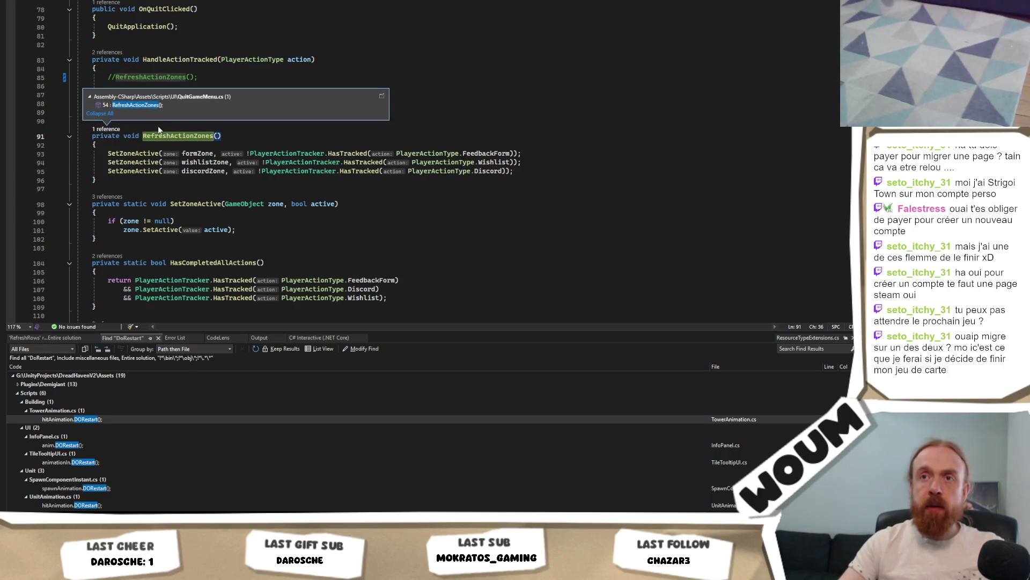
left_click(181, 105)
left_click(205, 180)
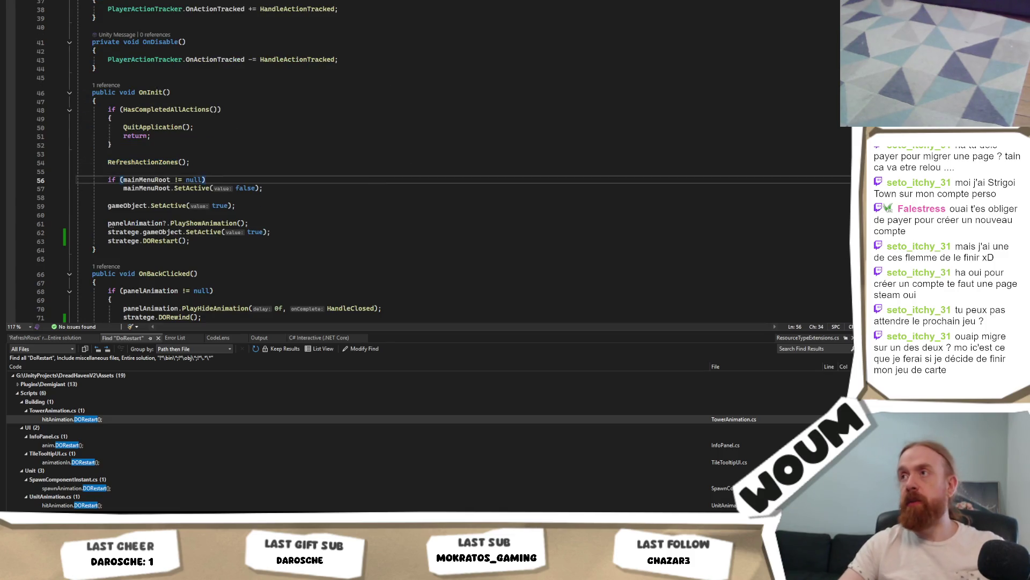
key("alt+Tab")
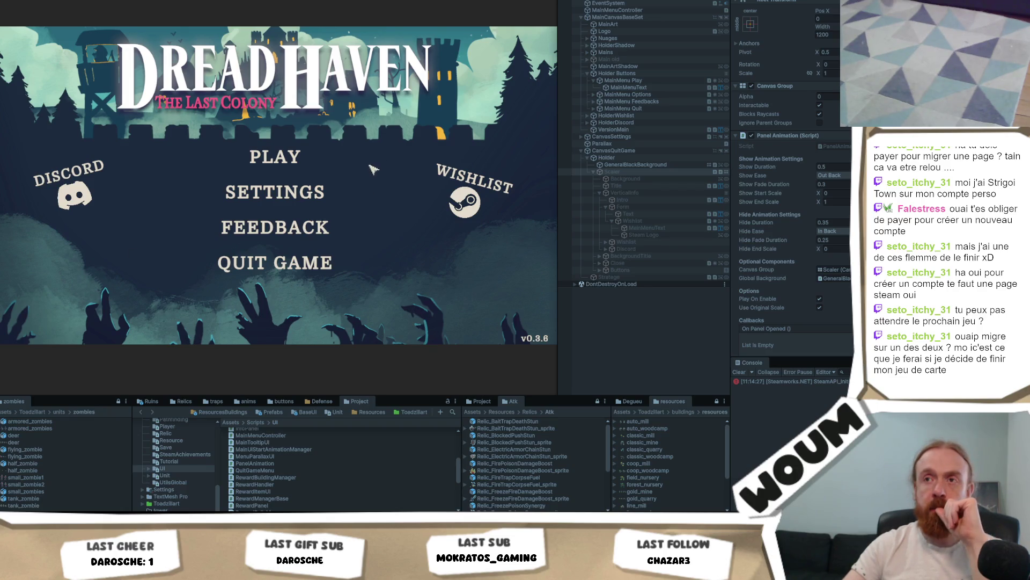
Choose QUIT GAME on the running DreadHaven main menu to open the playtest dialog.
left_click(308, 263)
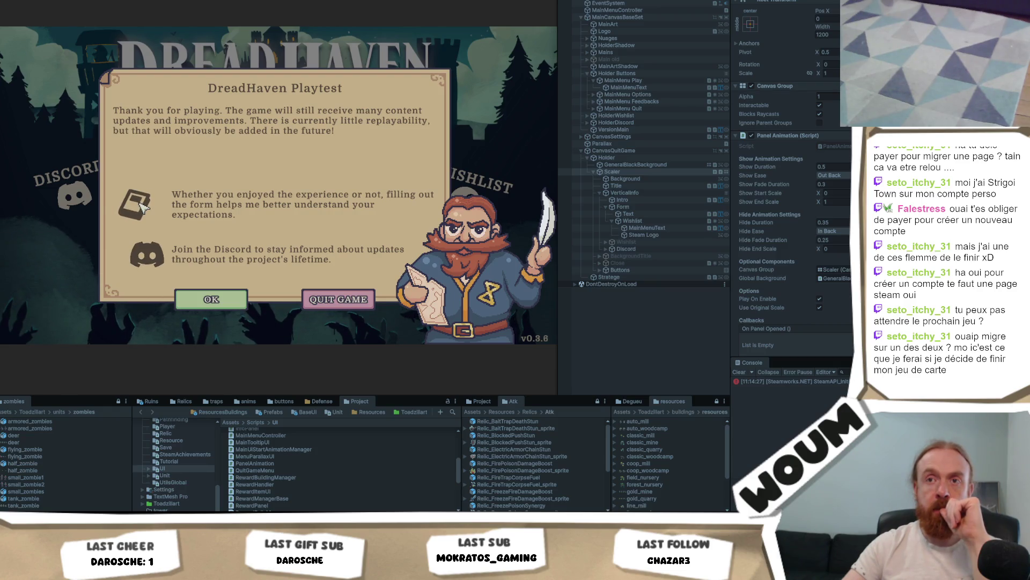
Try the Discord row, expand Discord and its nested Wishlist, and read the NullReferenceException.
left_click(144, 263)
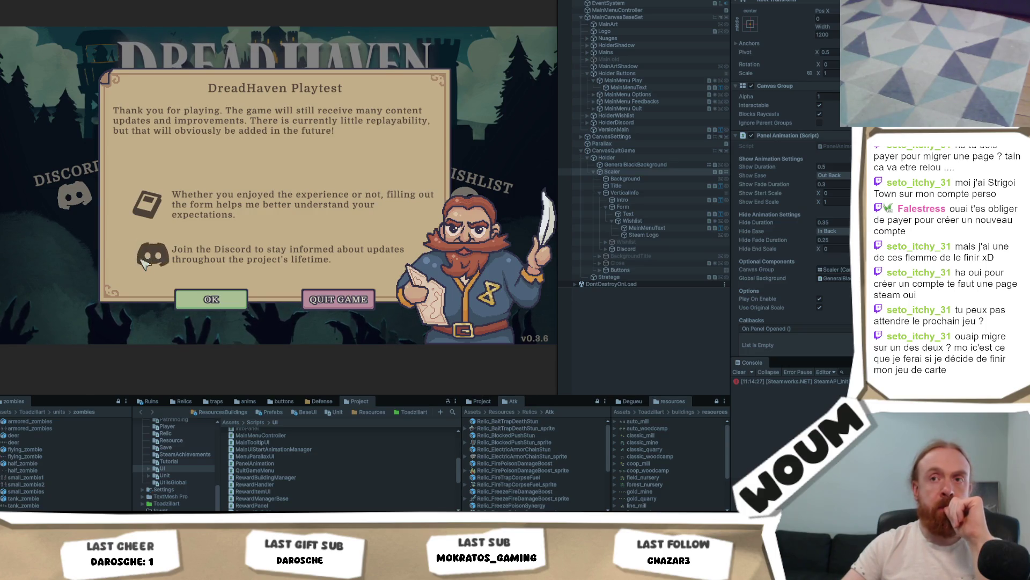
left_click(641, 248)
left_click(604, 249)
left_click(611, 262)
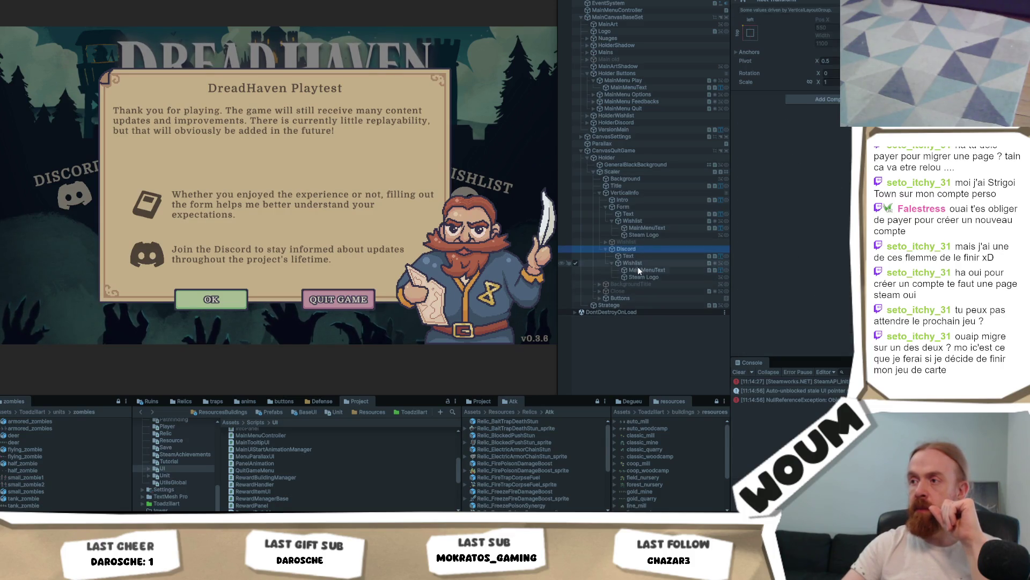
left_click(818, 400)
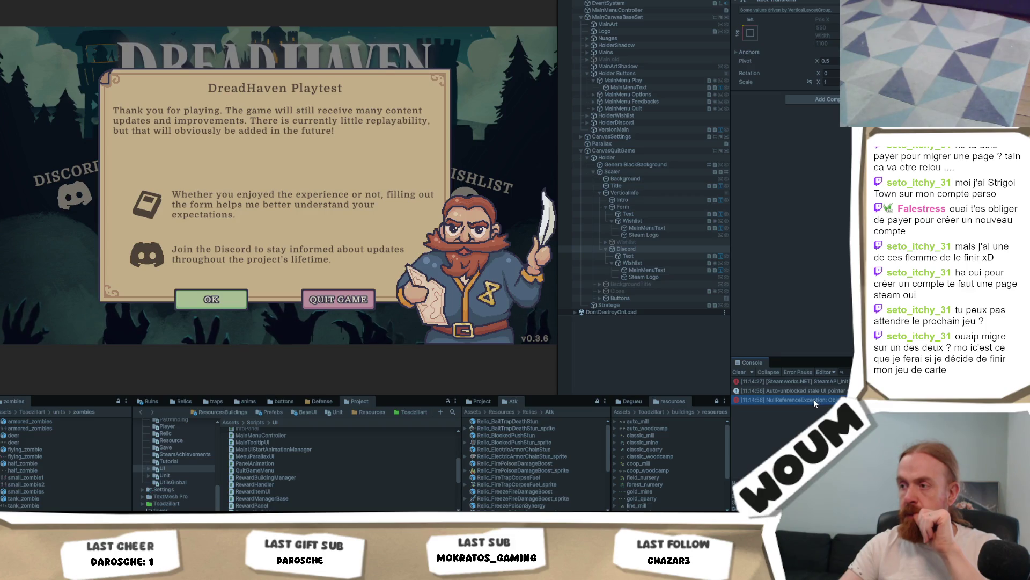
Inspect the Wishlist object nested under Discord, then exit Play mode.
left_click(639, 264)
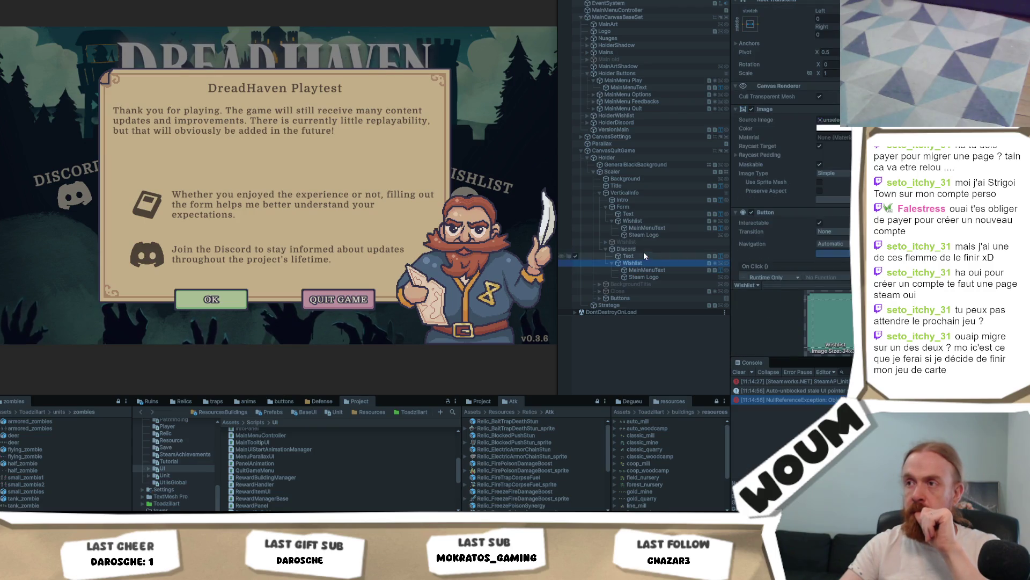
scroll(792, 161, "down", 3)
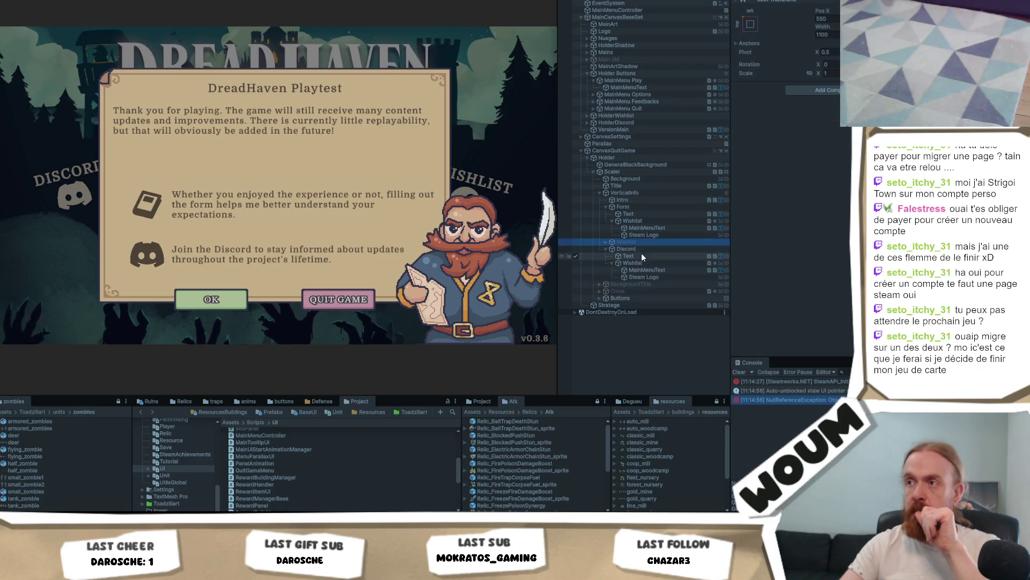
scroll(791, 161, "up", 3)
key("ctrl+p")
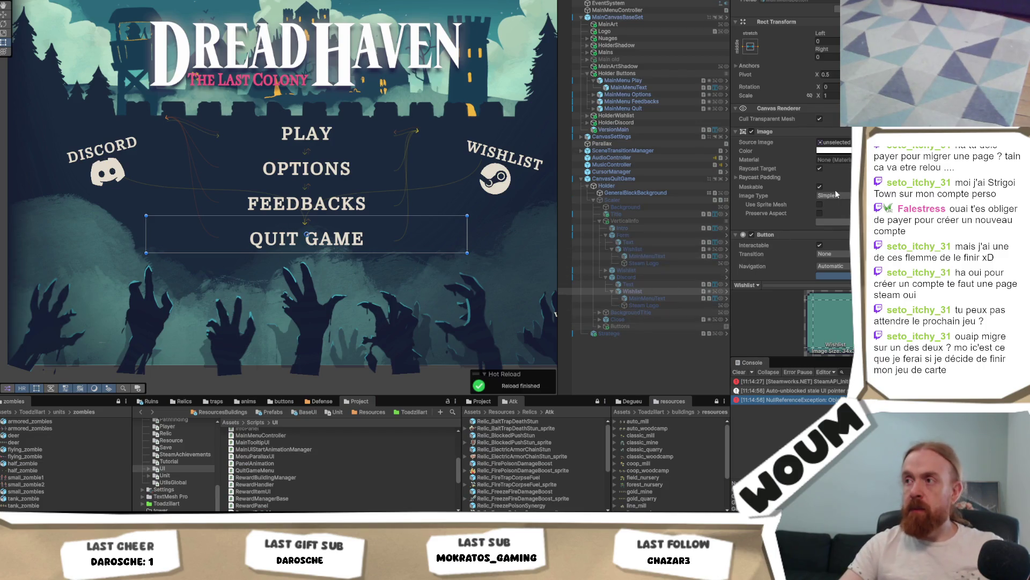
Inspect the inner Wishlist button, the Buttons layout and Scaler's Quit Game Menu component.
scroll(841, 188, "down", 5)
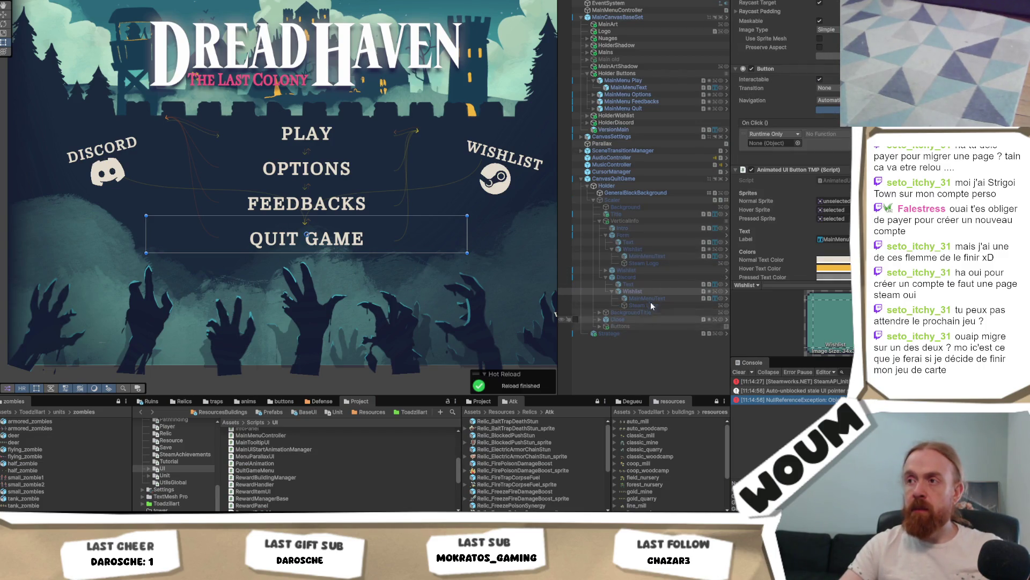
left_click(605, 270)
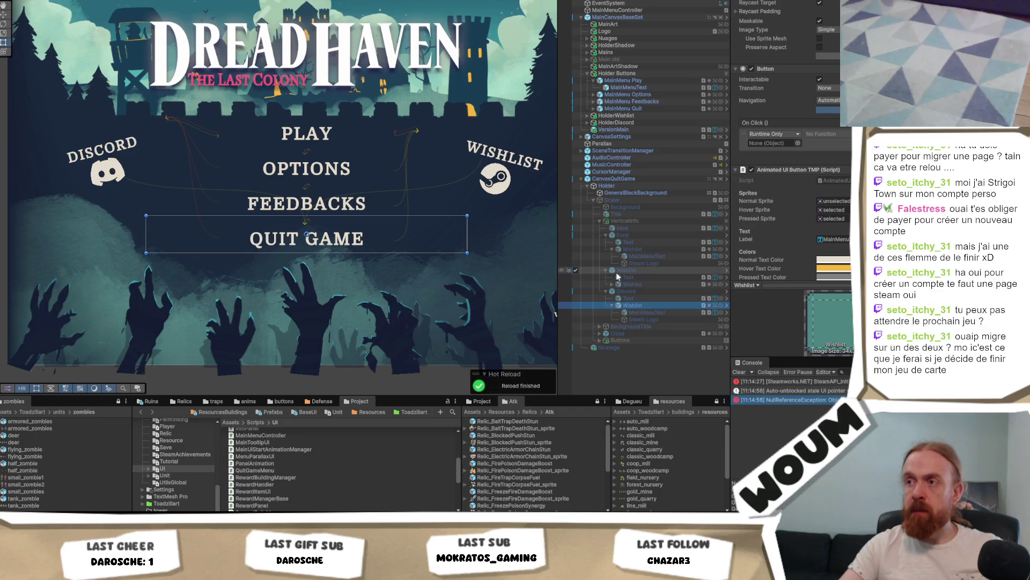
left_click(629, 272)
left_click(630, 283)
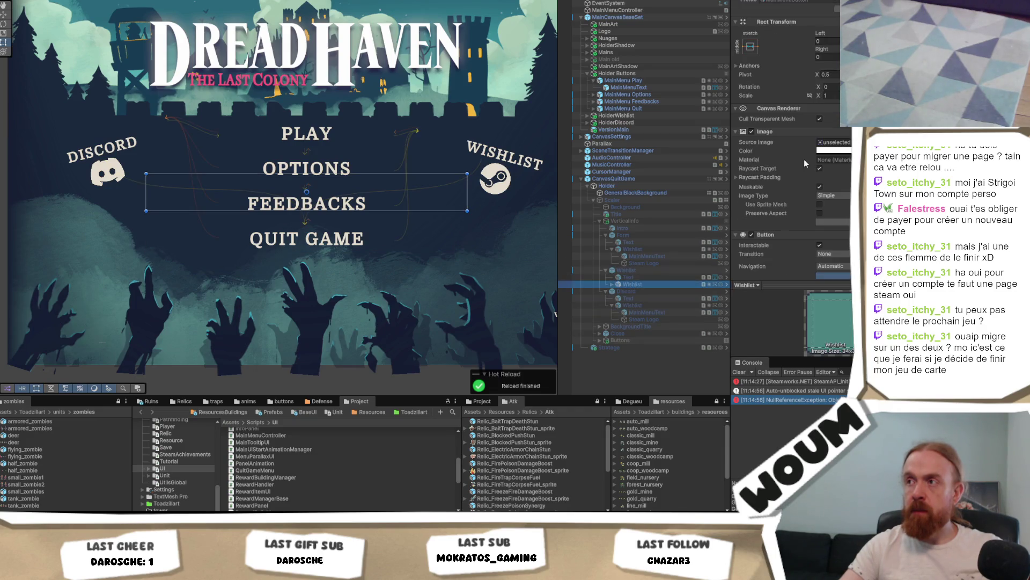
scroll(803, 185, "down", 3)
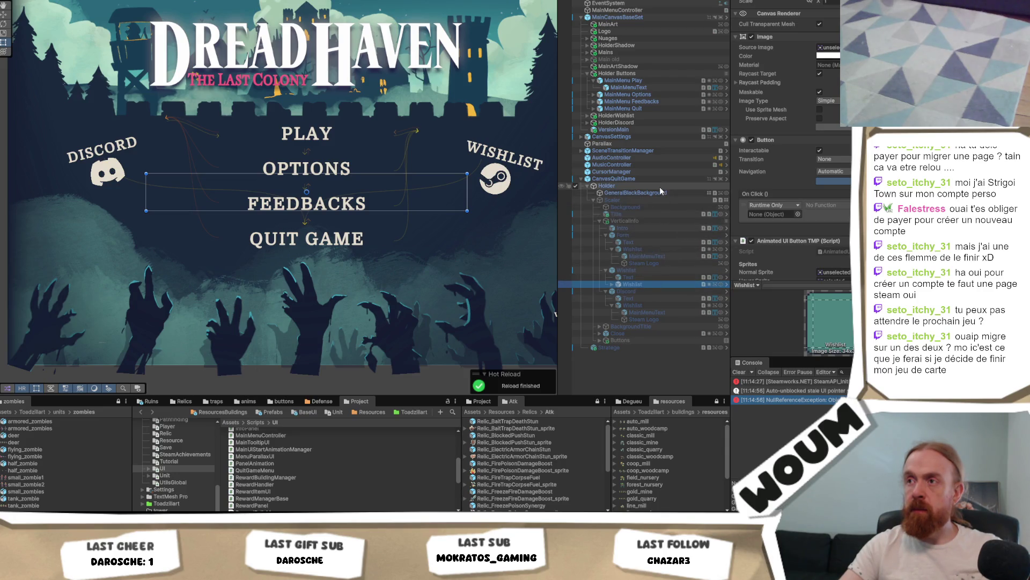
left_click(626, 338)
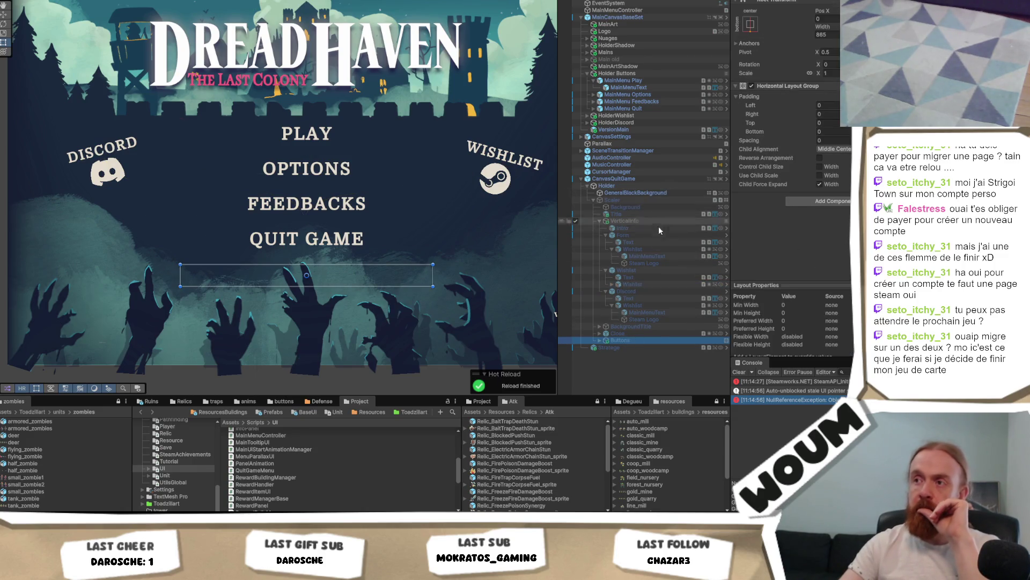
left_click(662, 200)
scroll(841, 190, "down", 5)
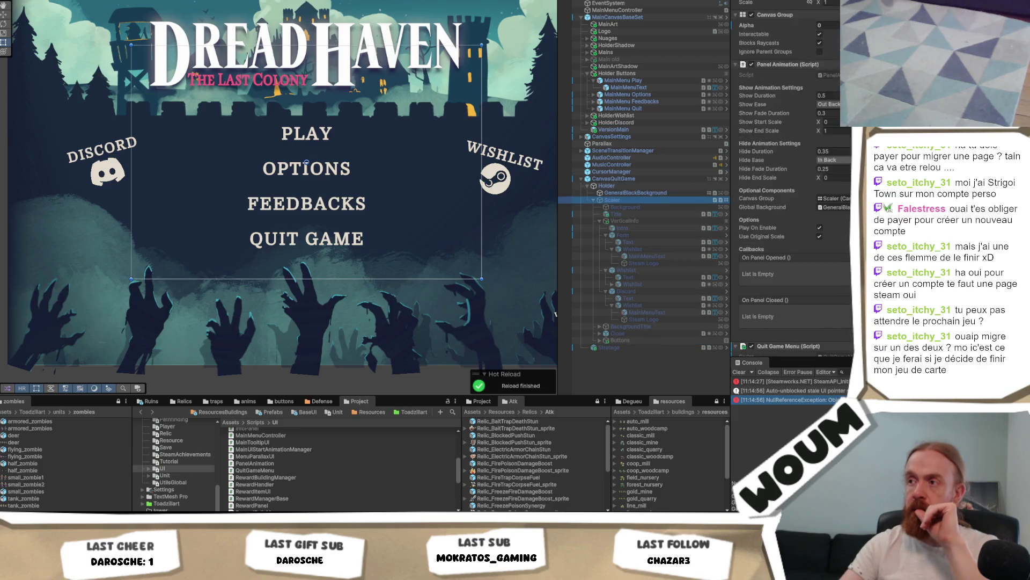
key("alt+Tab")
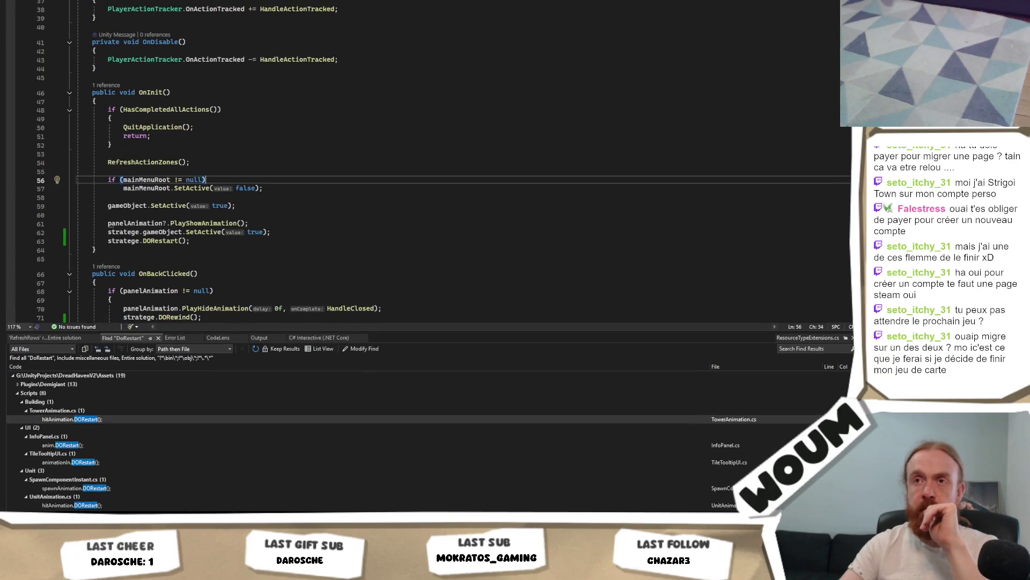
Add a new line after the listener setup at the end of QuitGameMenu's Awake.
scroll(348, 191, "up", 10)
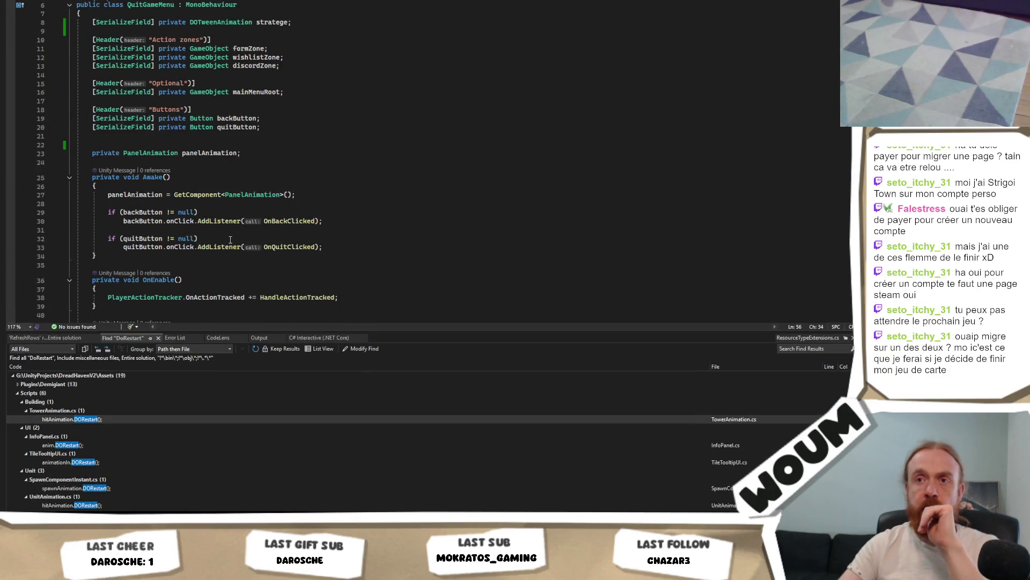
scroll(356, 182, "up", 2)
scroll(350, 247, "down", 1)
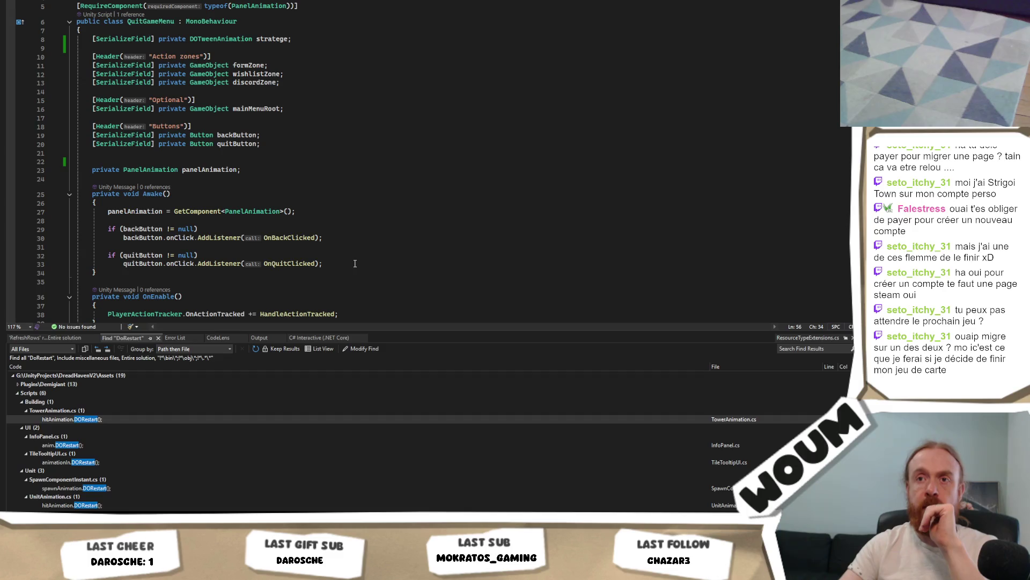
left_click(351, 263)
key("Return")
key("Return")
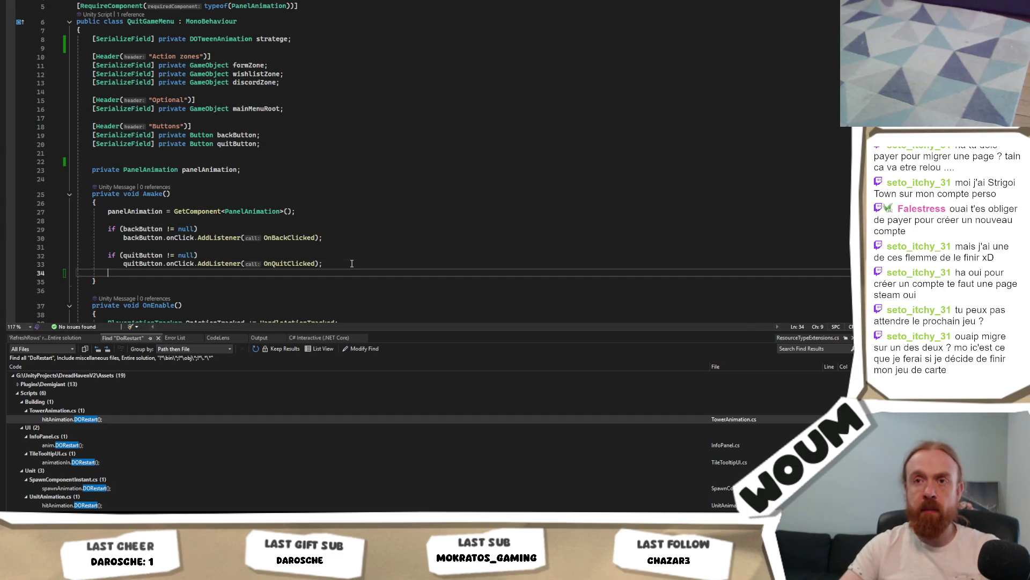
Type 'if(' then delete it and the blank lines, and reselect the Wishlist button in Unity.
type("if(")
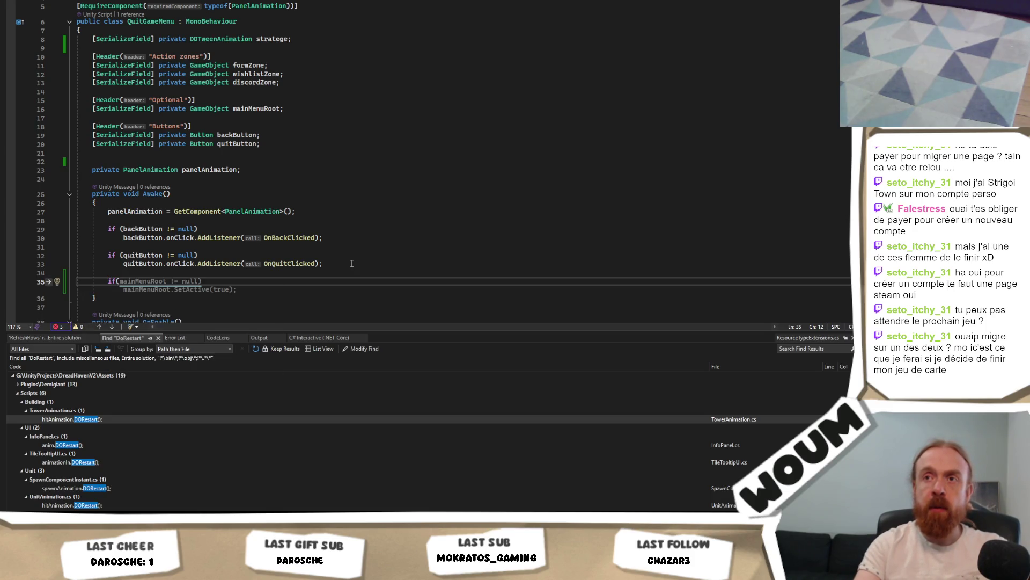
key("BackSpace")
key("BackSpace")
key("BackSpace")
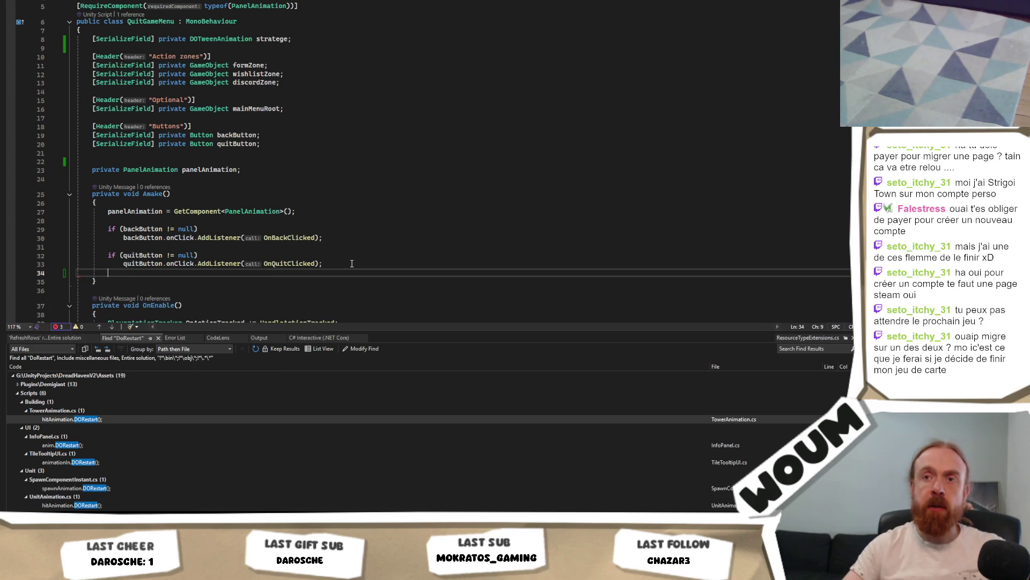
key("BackSpace")
key("alt+Tab")
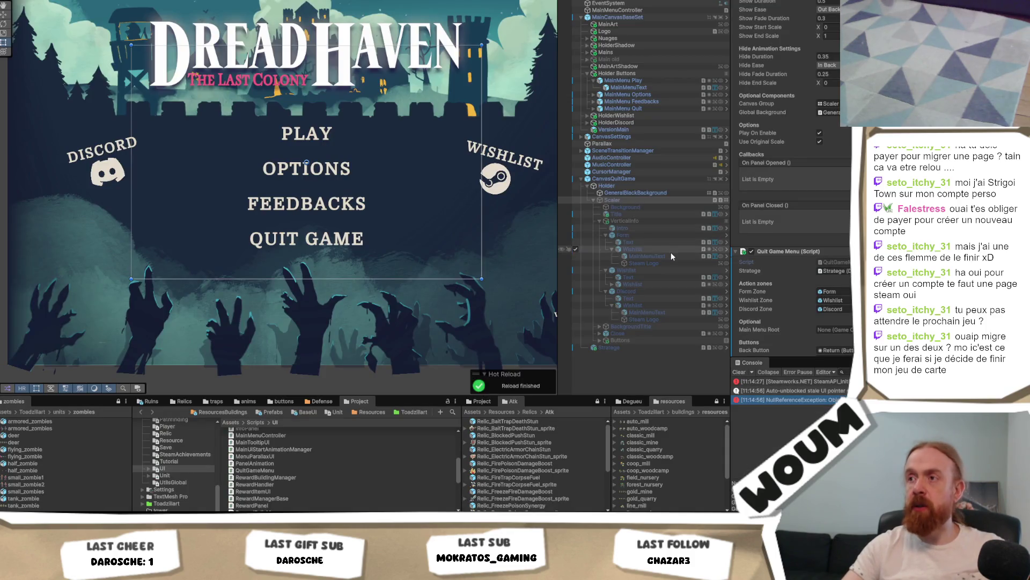
left_click(666, 250)
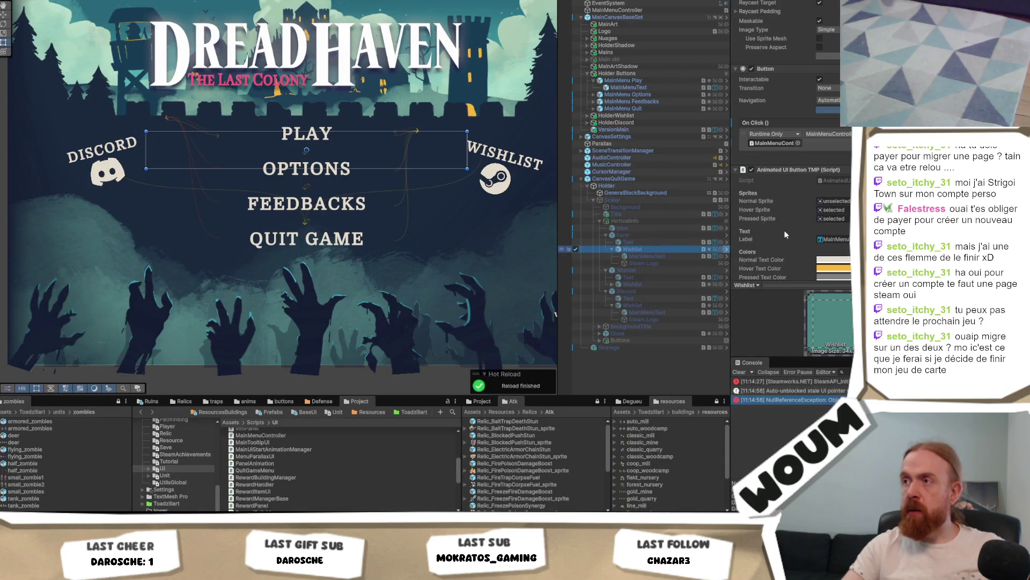
Copy the On Click event setup from the Wishlist row's button.
left_click(649, 286)
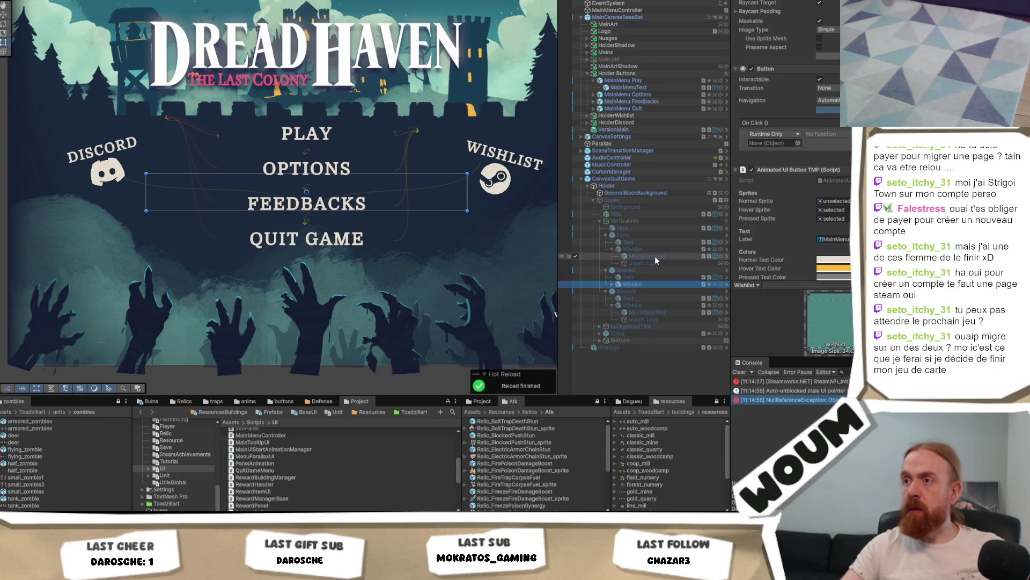
double_click(614, 285)
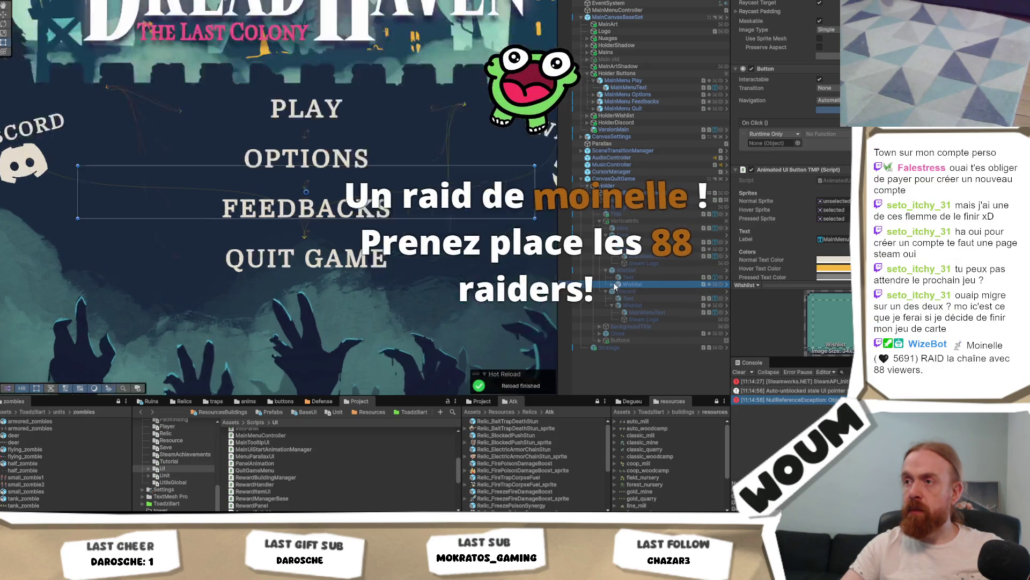
left_click(647, 258)
left_click(662, 249)
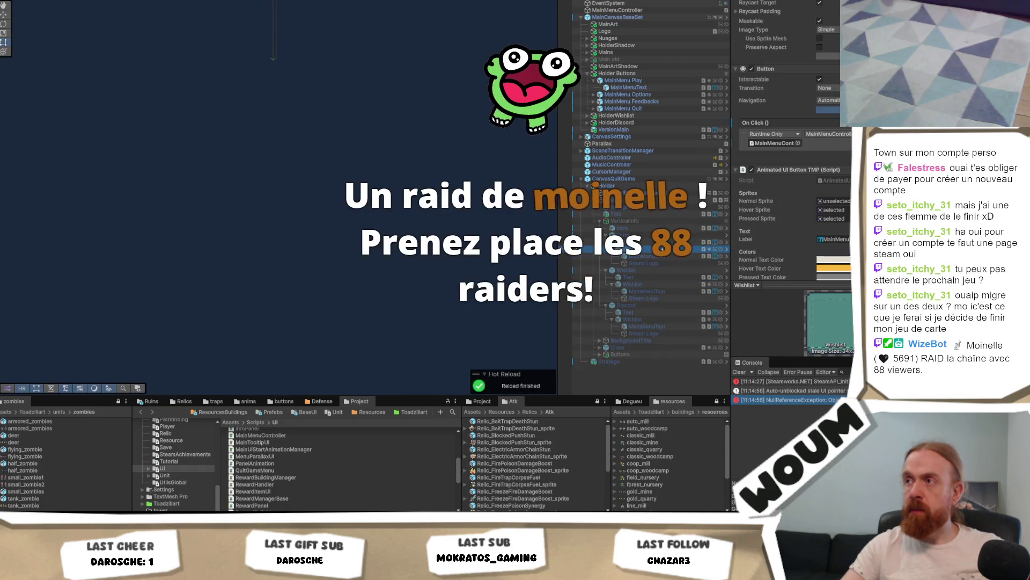
right_click(769, 122)
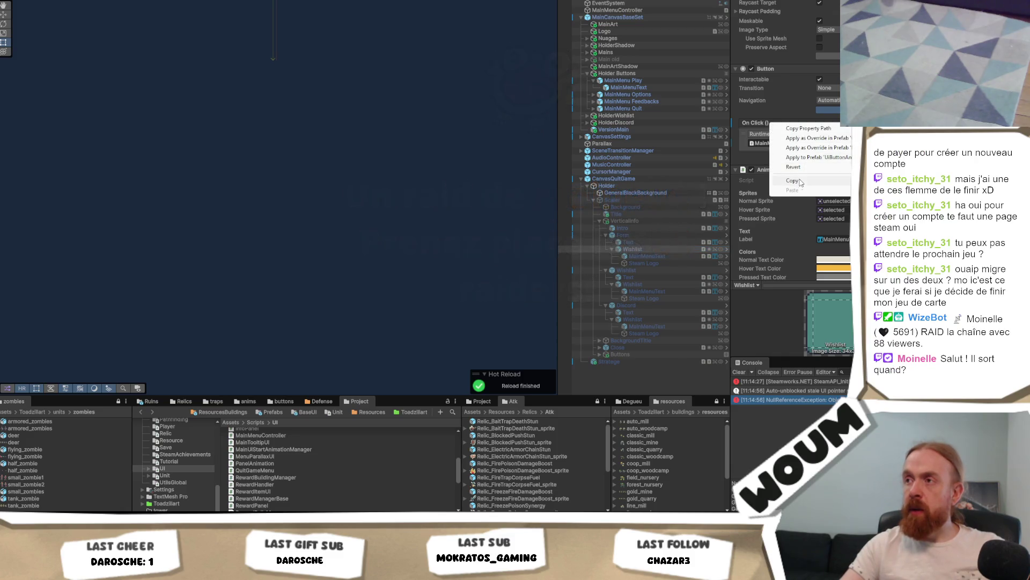
left_click(772, 226)
Check a button's label and its On Click function list, leaving it unchanged.
left_click(636, 286)
right_click(767, 120)
left_click(802, 158)
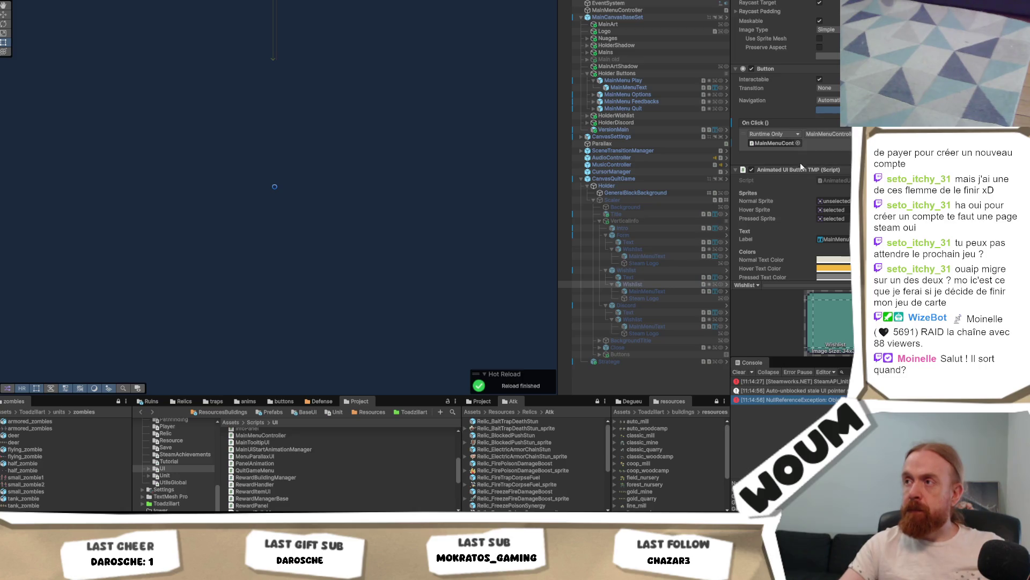
left_click(660, 256)
left_click(662, 249)
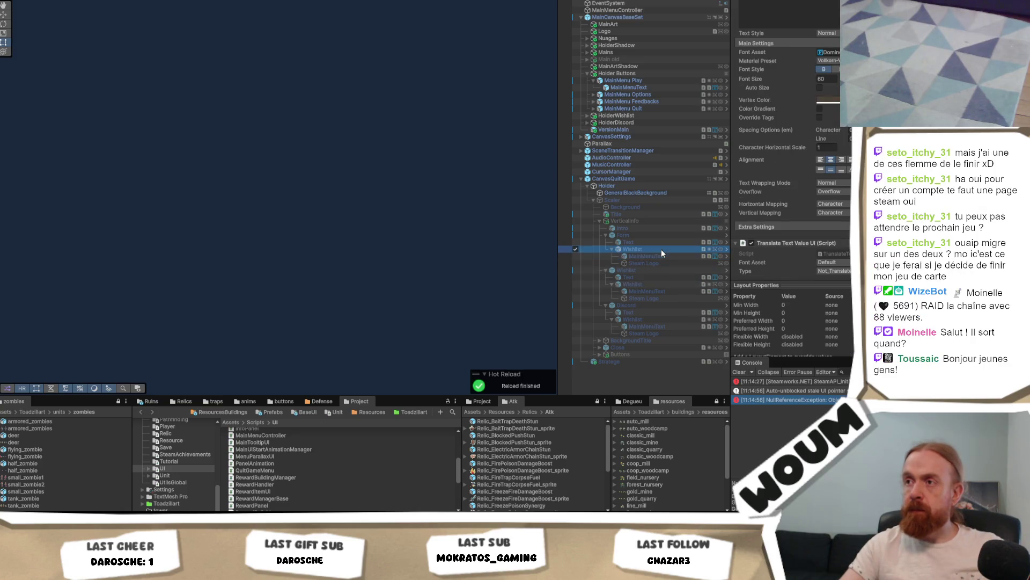
left_click(829, 133)
mouse_move(829, 177)
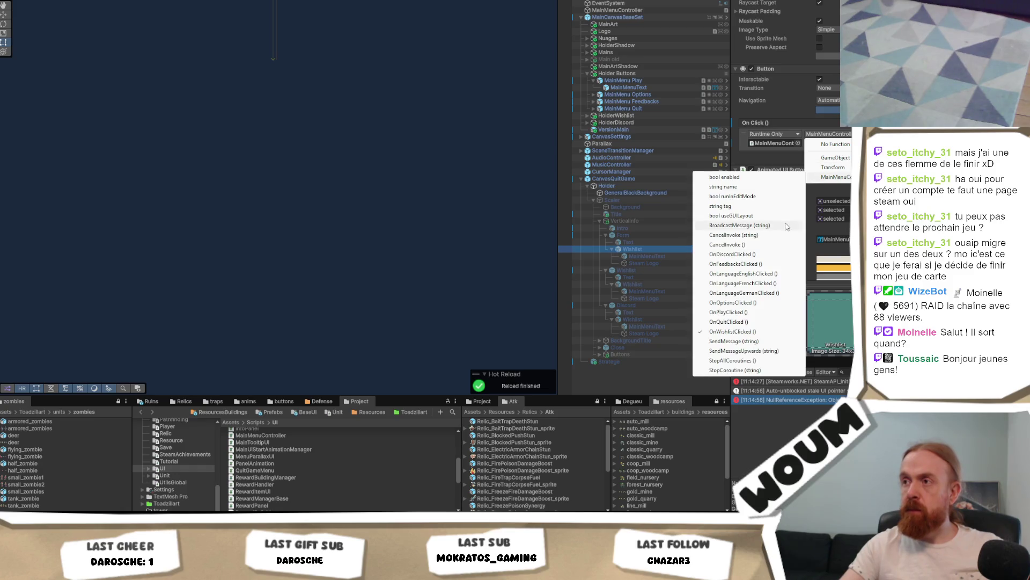
left_click(760, 265)
Paste the On Click setup onto the Discord button and set it to MainMenuController.OnDiscordClicked.
left_click(661, 319)
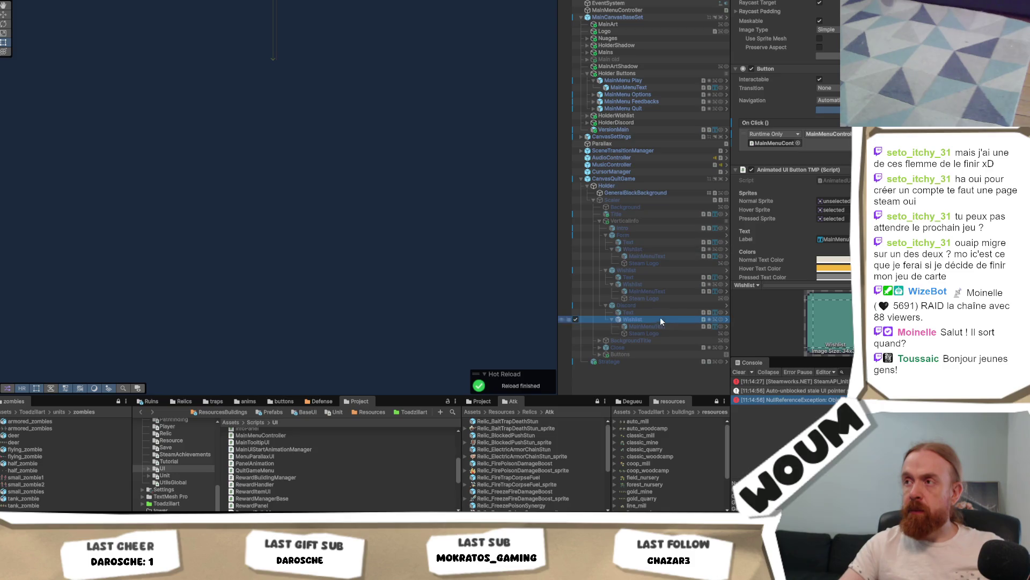
right_click(788, 121)
left_click(808, 160)
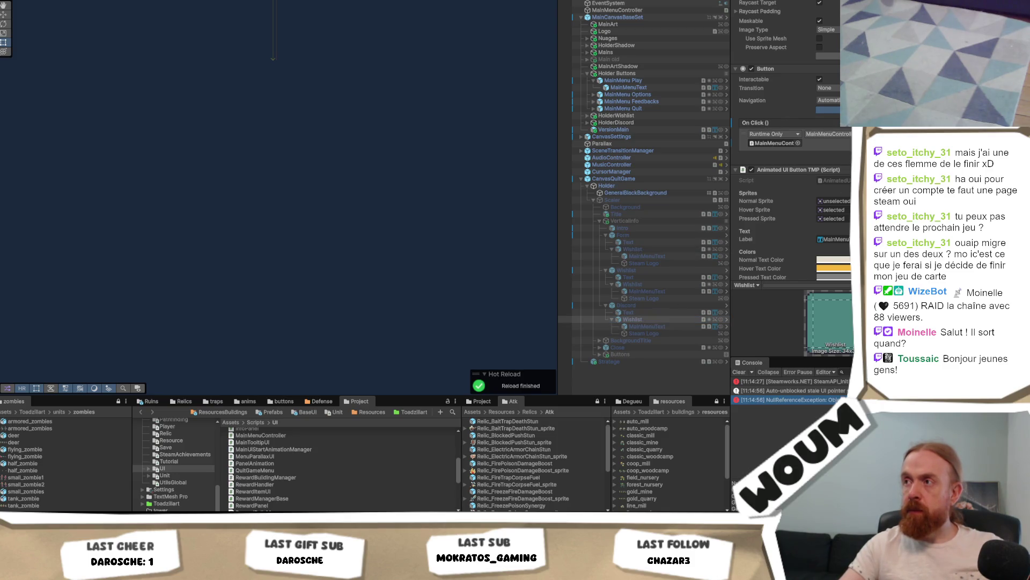
left_click(828, 134)
mouse_move(830, 176)
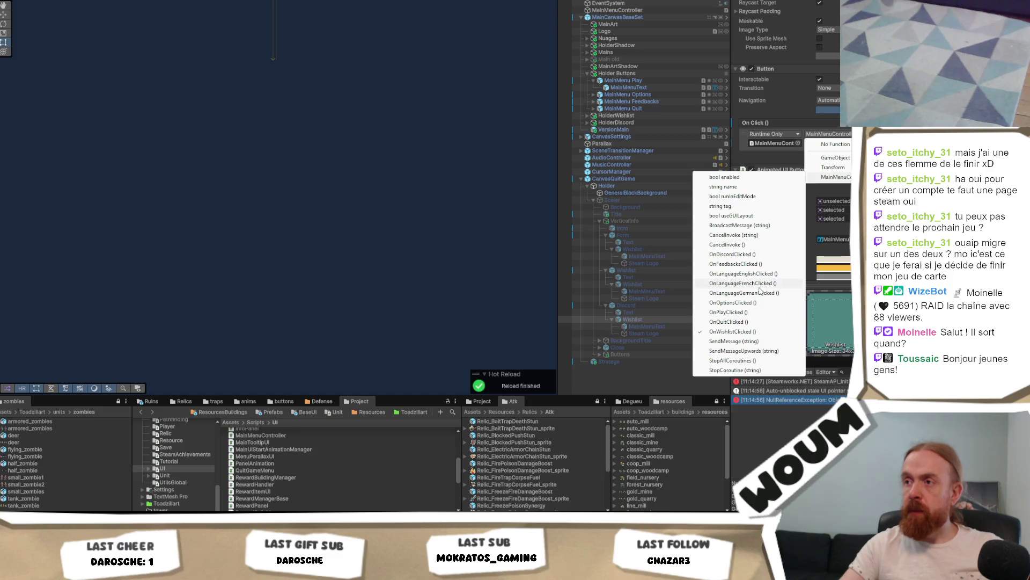
left_click(765, 256)
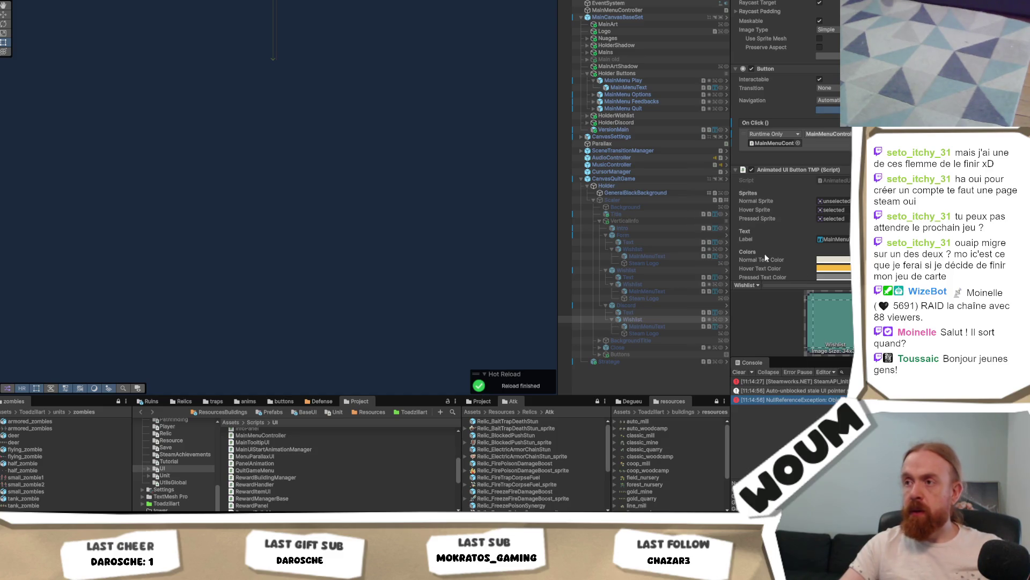
Rename the row buttons to Button Discord, Button Wishlist and Button Form.
left_click(650, 317)
type("Button Discor")
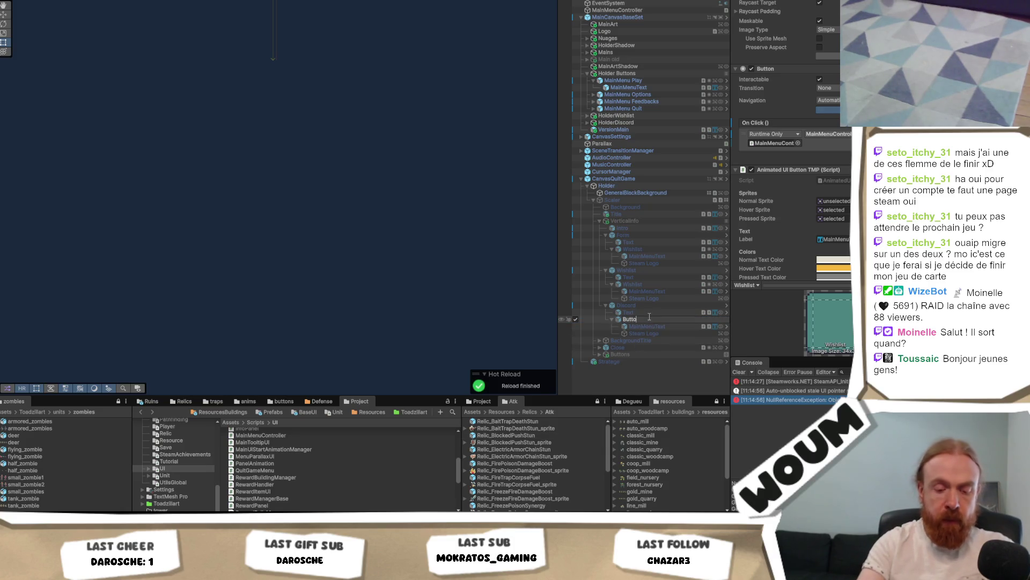
type("d")
key("Return")
left_click(661, 285)
left_click(662, 285)
type("Button Wishlist")
key("Return")
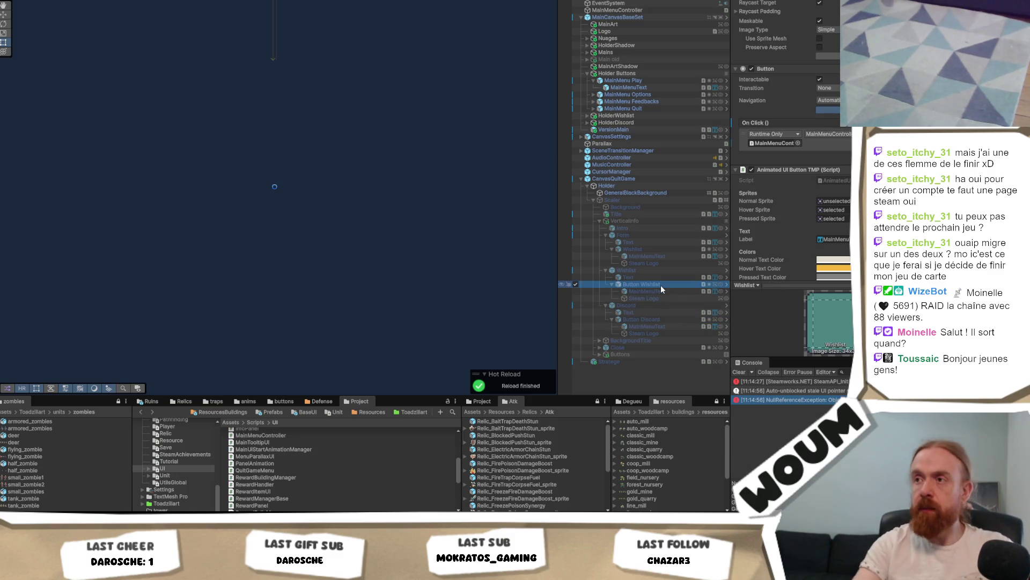
left_click(665, 249)
left_click(664, 249)
type("Button Form")
key("Return")
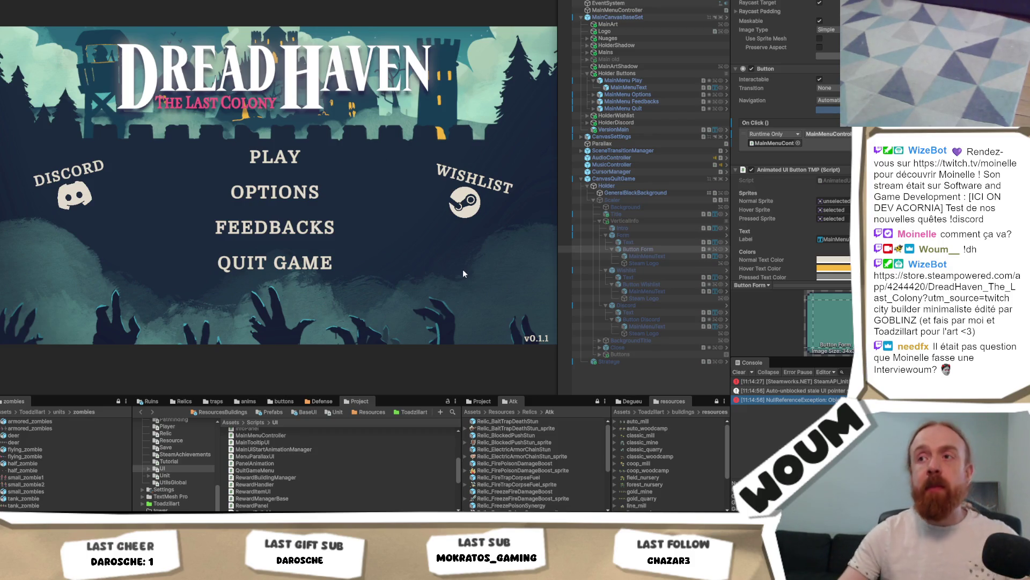
Widen the Game view preview so the DreadHaven main menu is visible.
left_click_drag(556, 255, 598, 256)
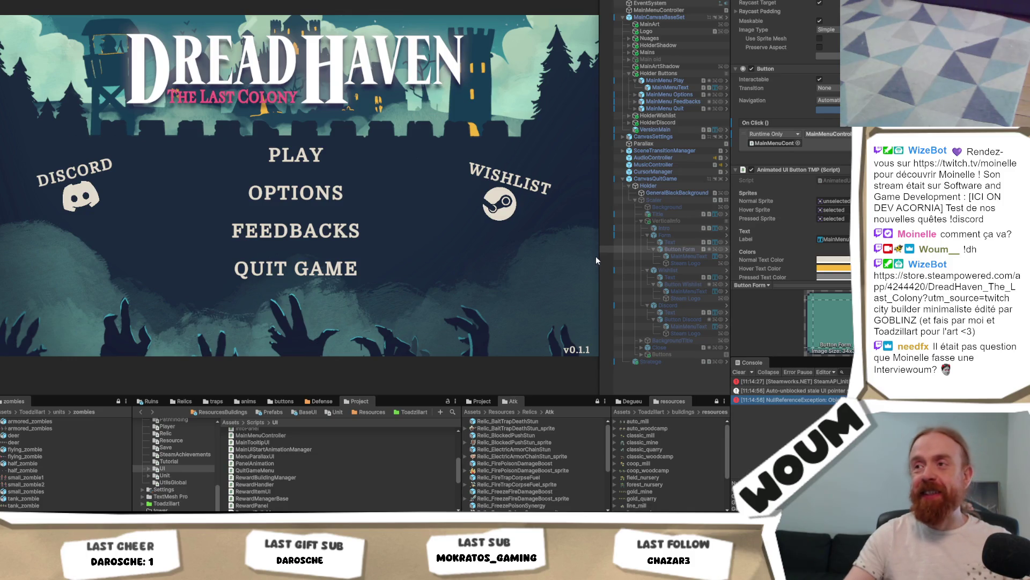
mouse_move(597, 256)
left_mouse_down()
mouse_move(564, 260)
mouse_move(591, 261)
mouse_move(582, 268)
left_mouse_up()
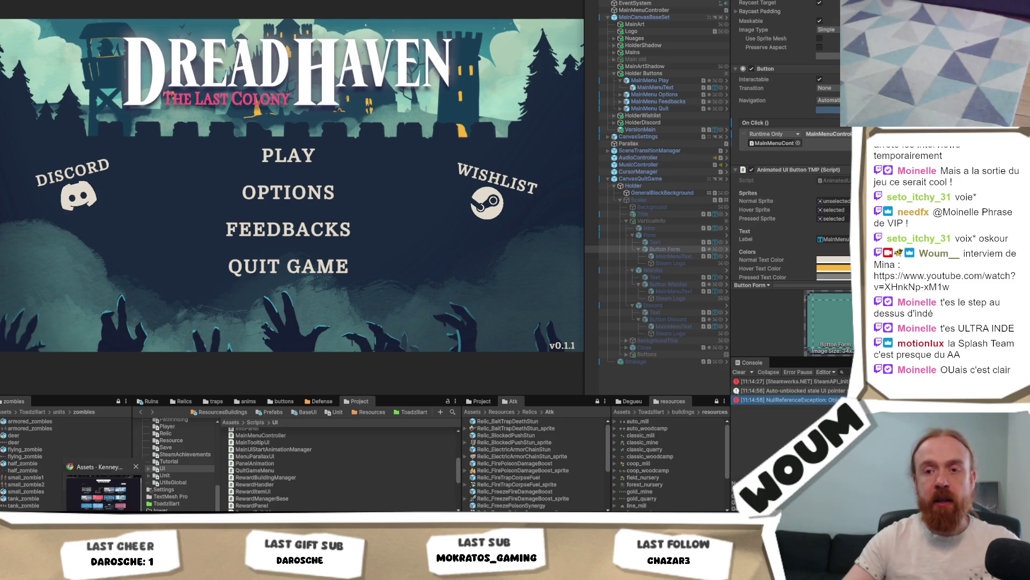
Search the Steam store for 'tinykin', open its page and view the third screenshot.
key("alt+Tab")
key("ctrl+Tab")
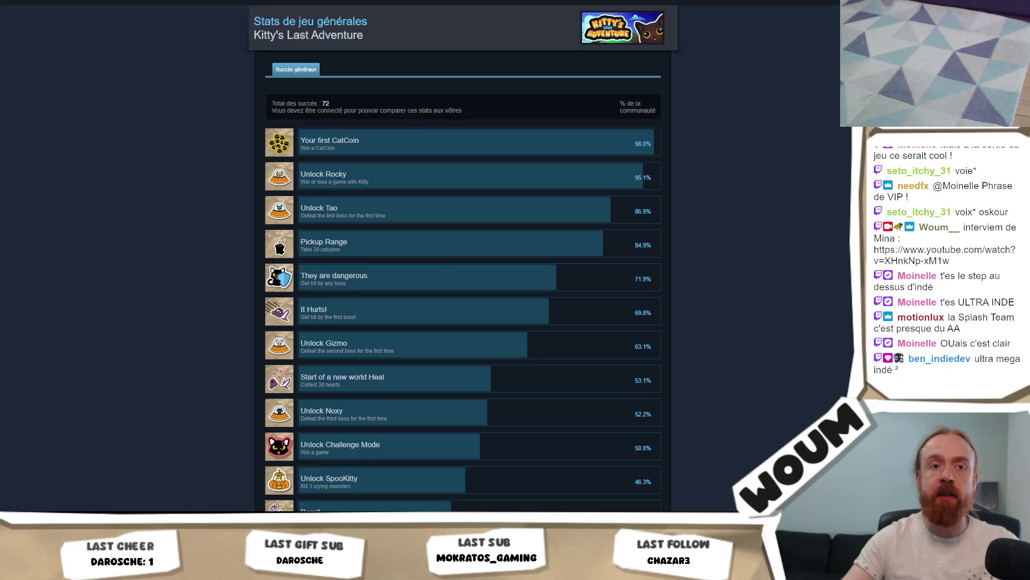
key("ctrl+Tab")
left_click(601, 16)
type("tinykin")
left_click(658, 54)
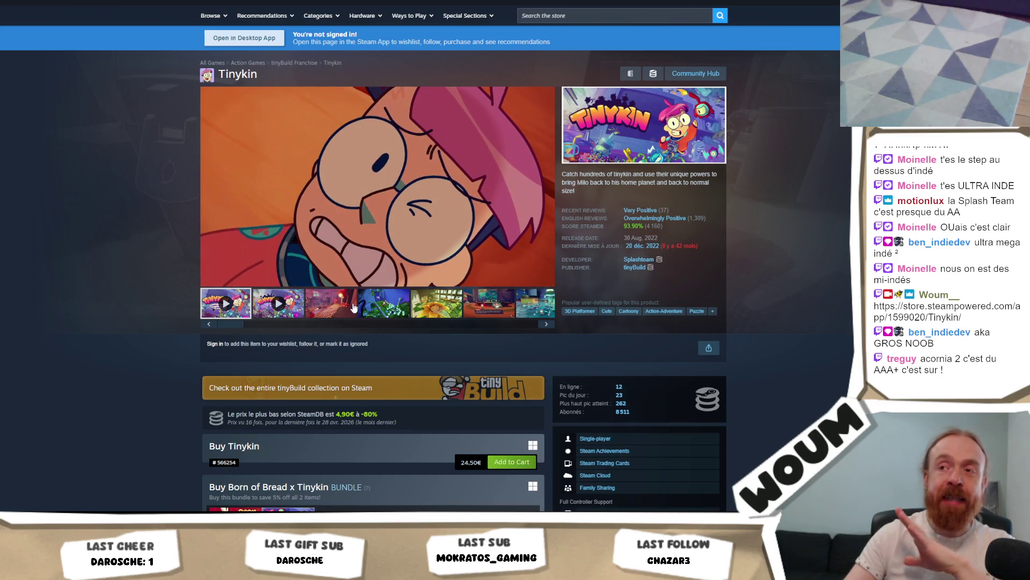
left_click(354, 306)
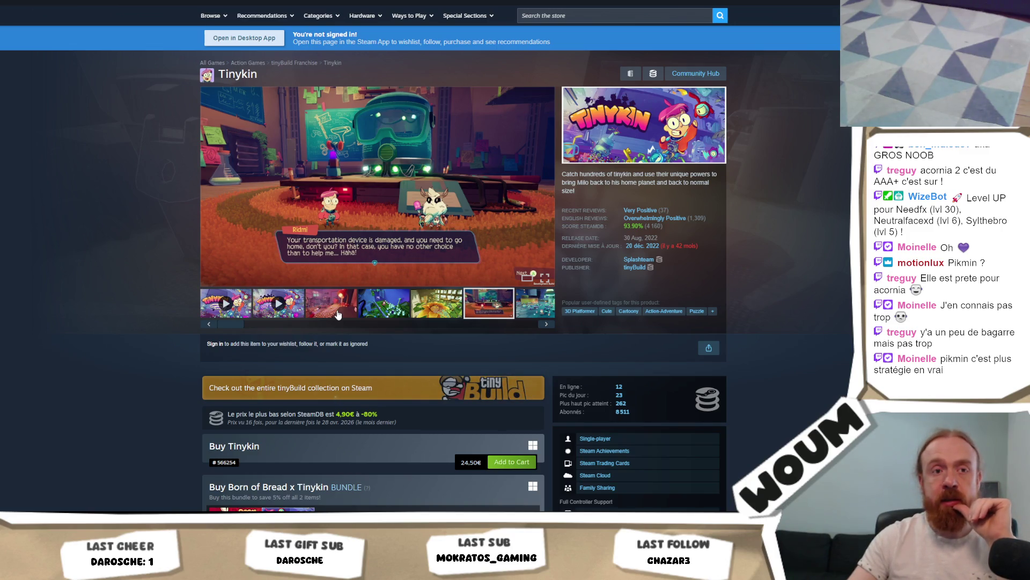
Show the third Tinykin screenshot from the store page's media strip.
left_click(338, 315)
Scroll the Tinykin page and expand the full About This Game description.
scroll(60, 343, "down", 5)
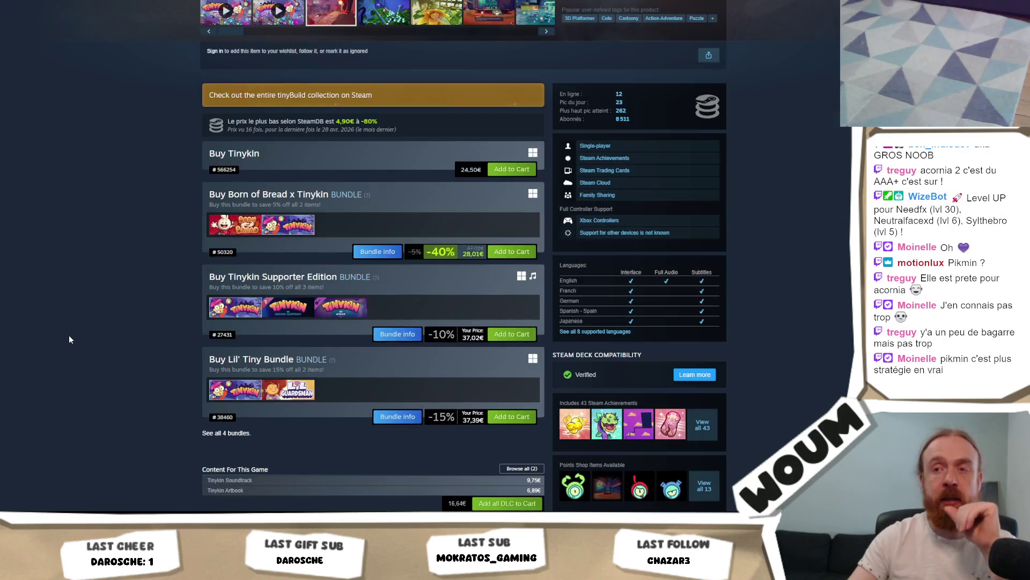
scroll(69, 334, "up", 3)
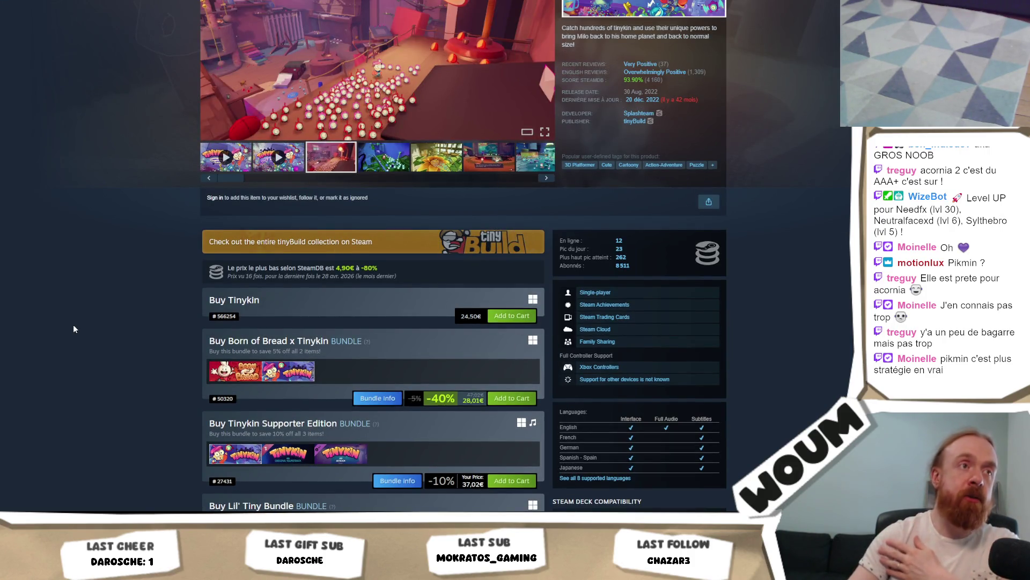
scroll(92, 285, "up", 1)
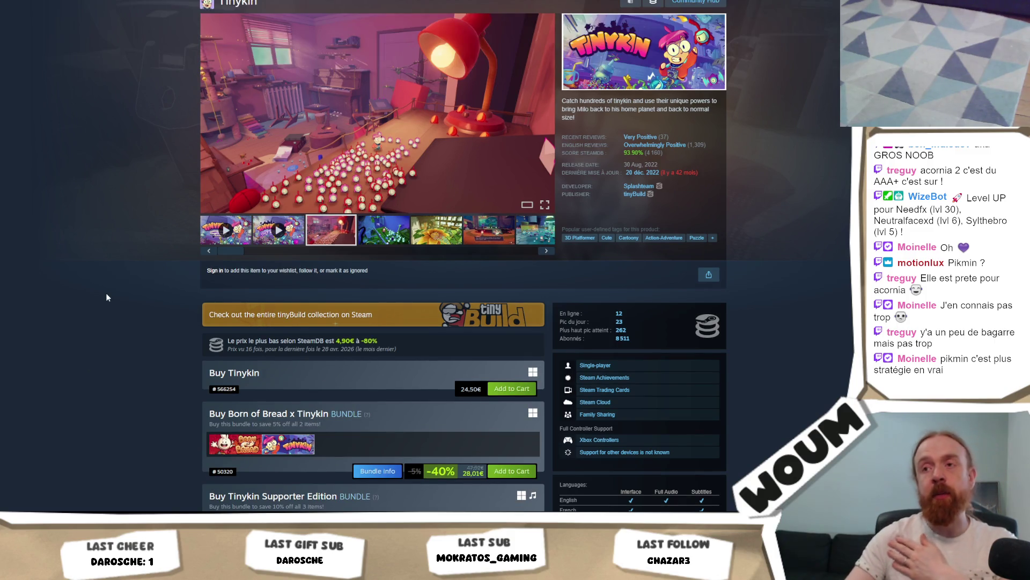
scroll(105, 298, "down", 2)
scroll(105, 297, "down", 2)
scroll(110, 289, "up", 3)
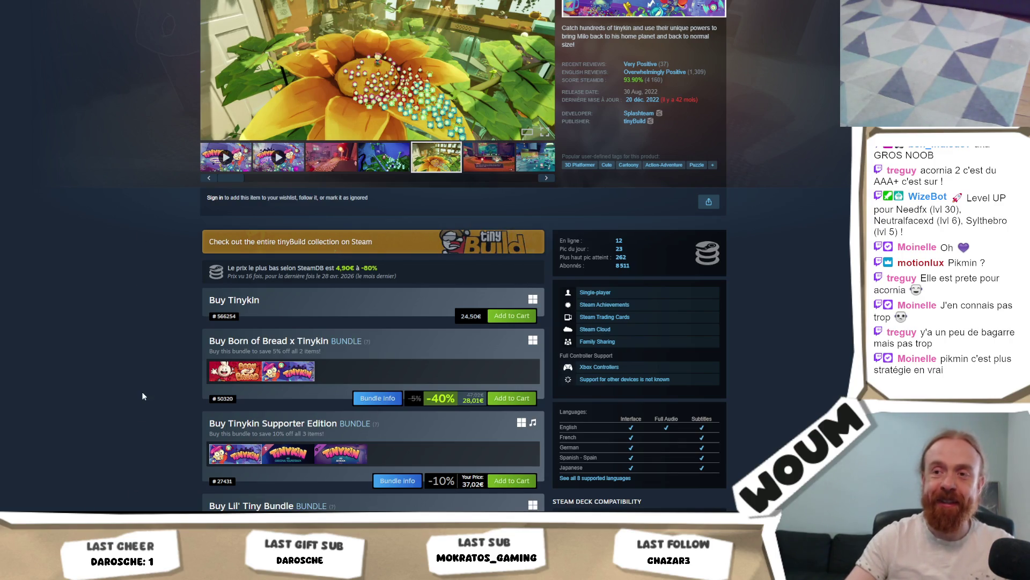
scroll(142, 395, "down", 8)
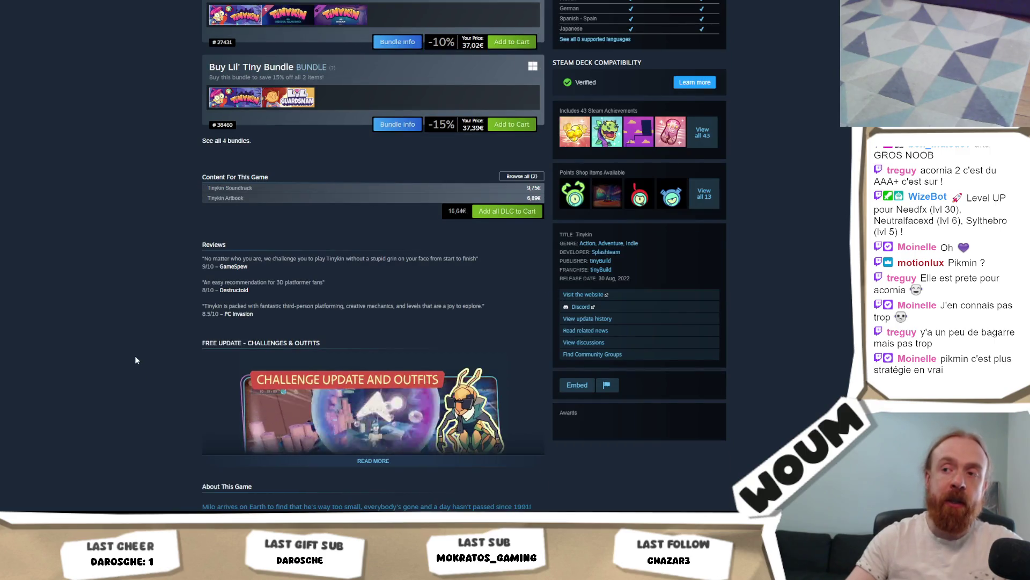
scroll(136, 360, "down", 8)
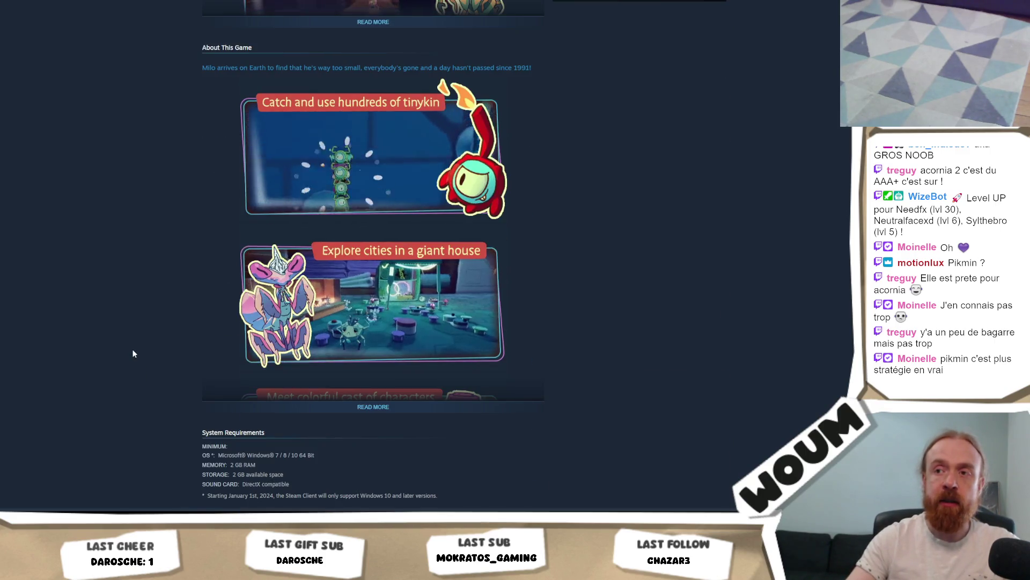
left_click(406, 406)
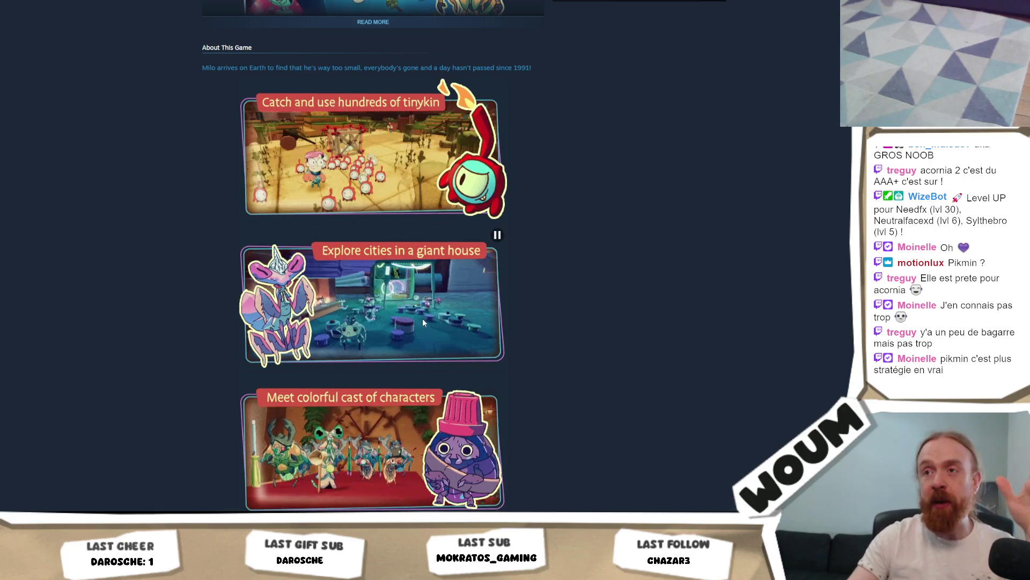
Scroll through the feature GIFs, such as exploring cities in a giant house and soapboard riding.
scroll(604, 300, "up", 3)
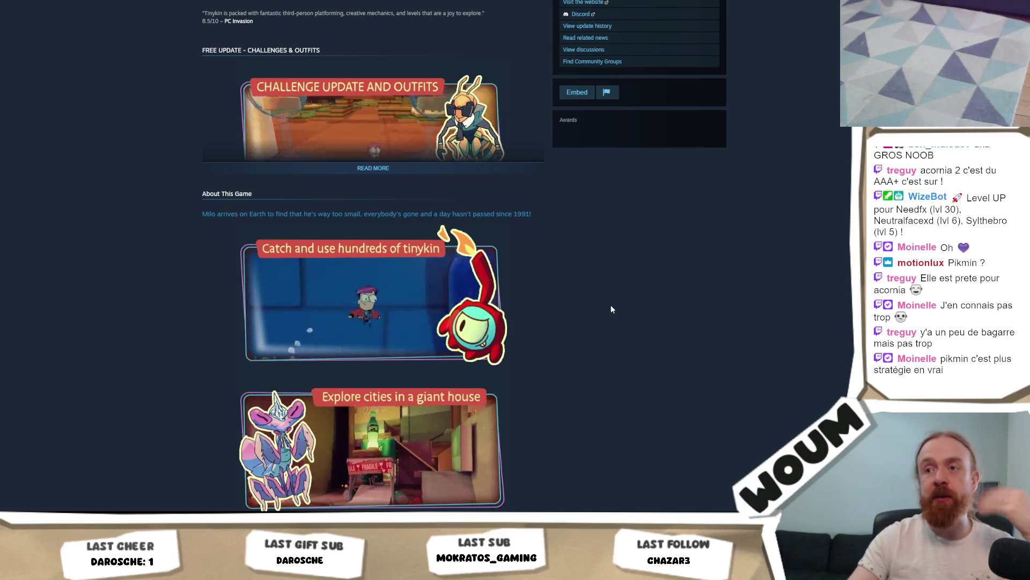
scroll(608, 311, "up", 3)
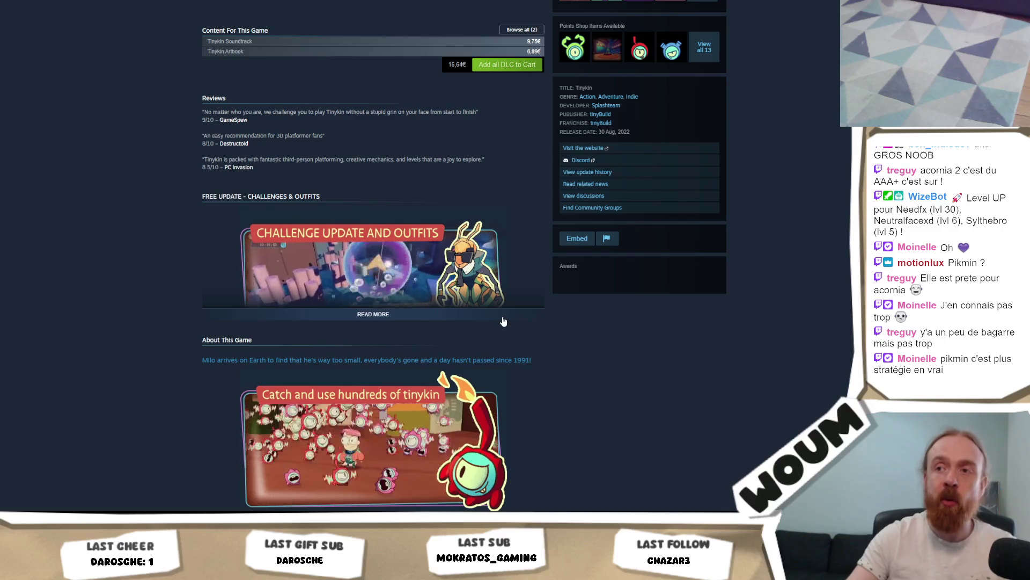
scroll(680, 365, "down", 3)
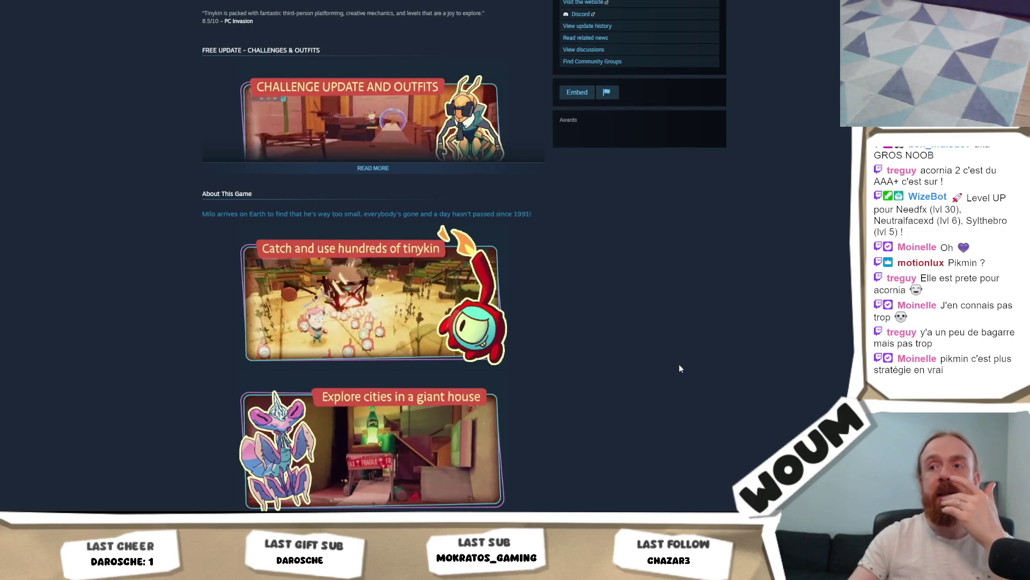
scroll(680, 367, "down", 3)
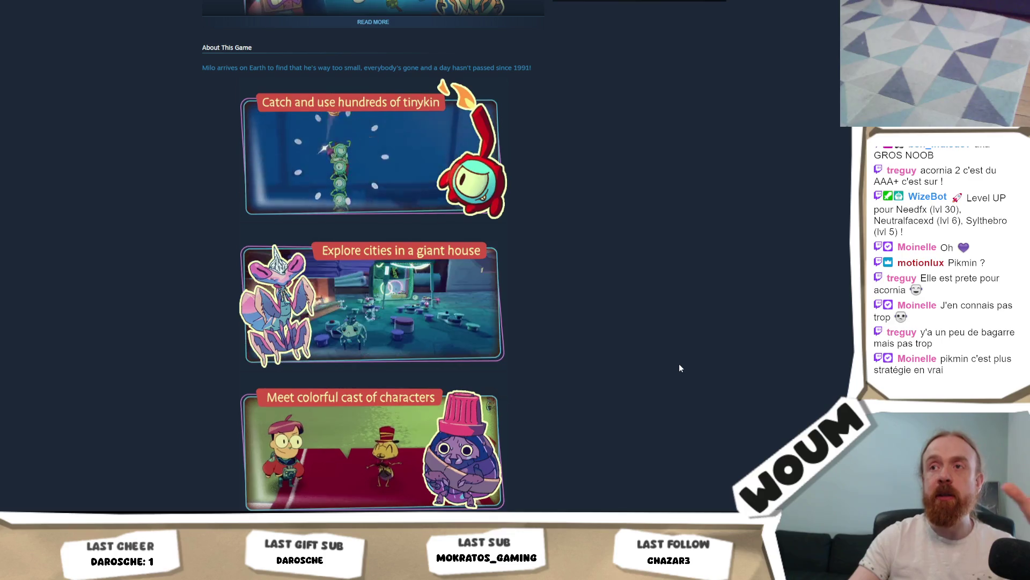
scroll(680, 367, "down", 2)
scroll(676, 363, "down", 3)
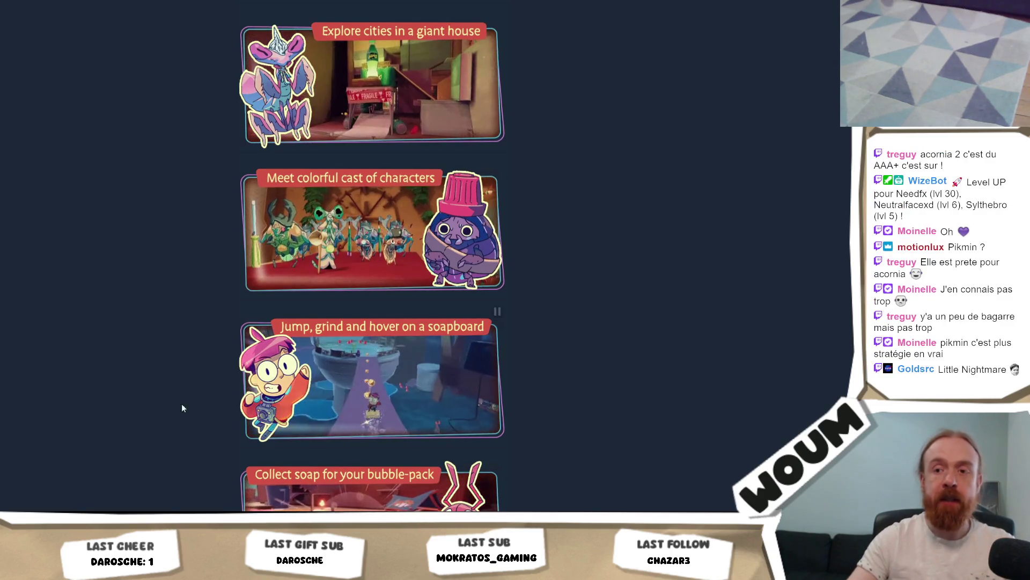
Return to the Unity editor running DreadHaven and open the QUIT GAME playtest panel.
mouse_move(142, 569)
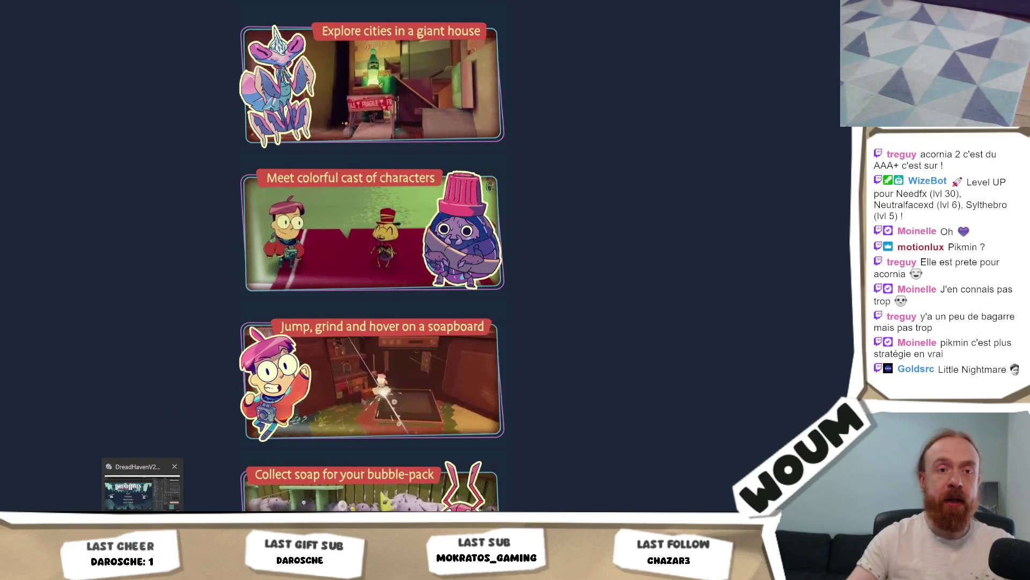
left_click(142, 486)
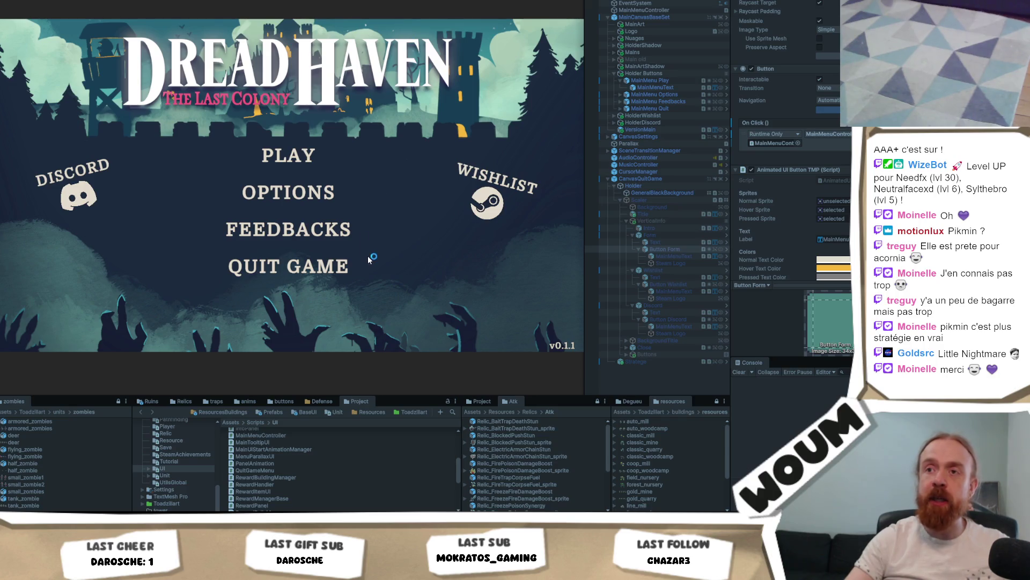
left_click(333, 269)
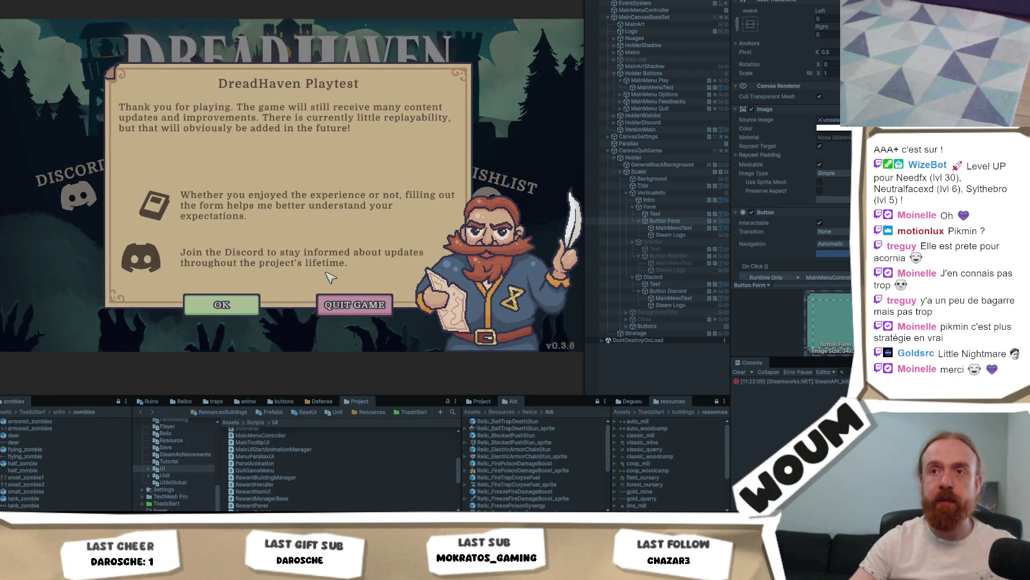
Follow the panel's feedback form link, come back, dismiss the panel, and reopen it.
left_click(237, 203)
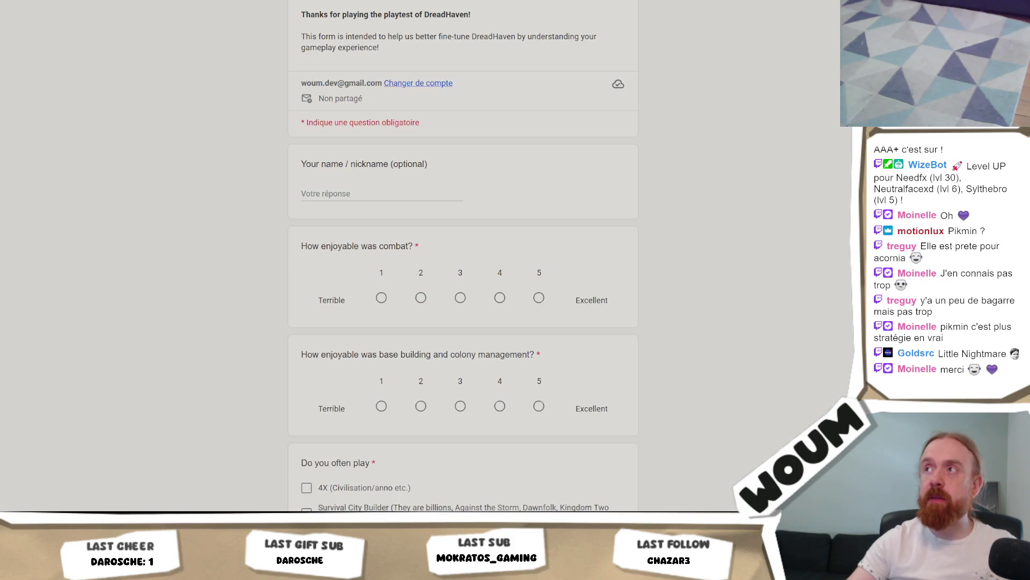
key("alt+Tab")
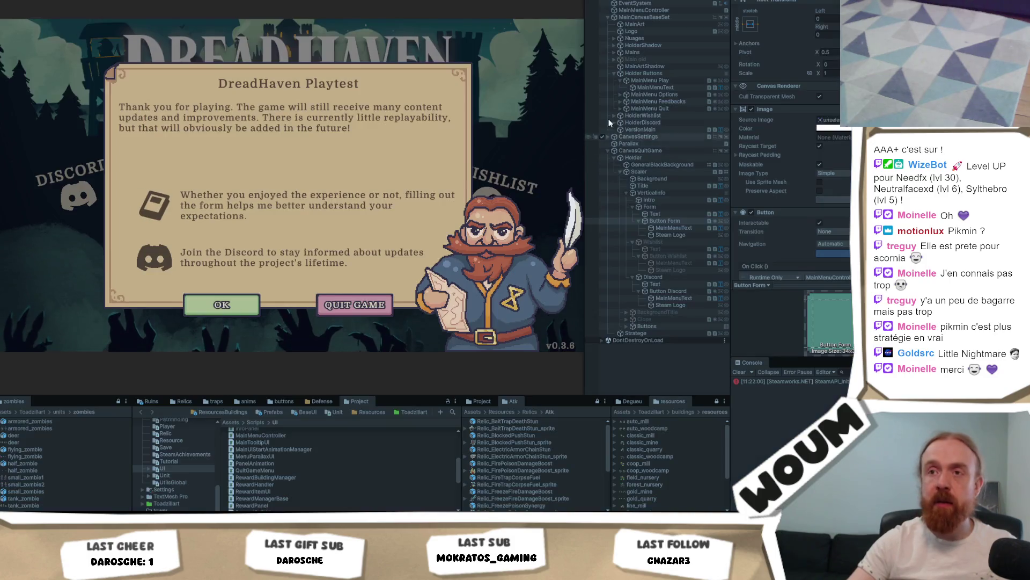
left_click(349, 305)
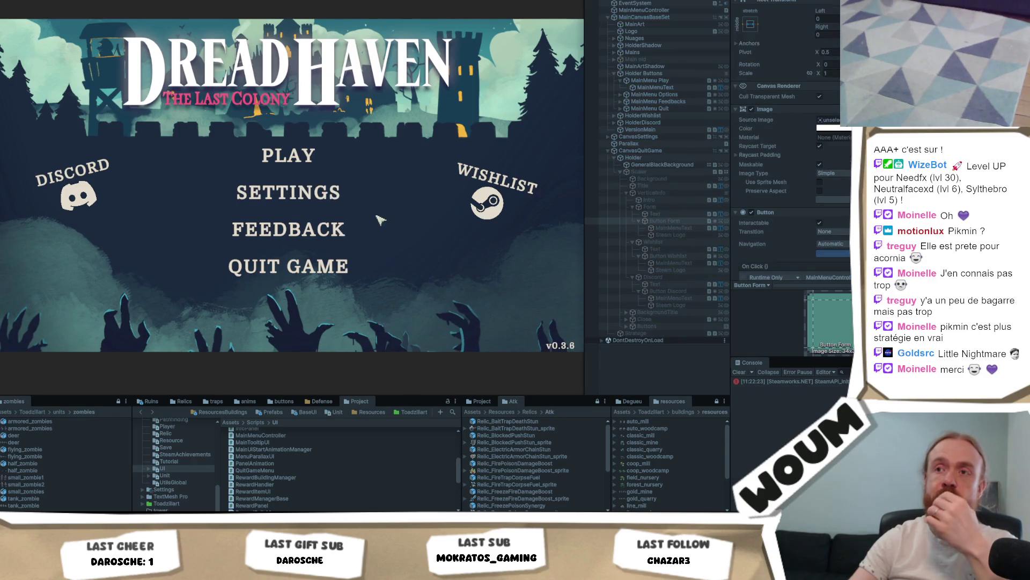
left_click(310, 272)
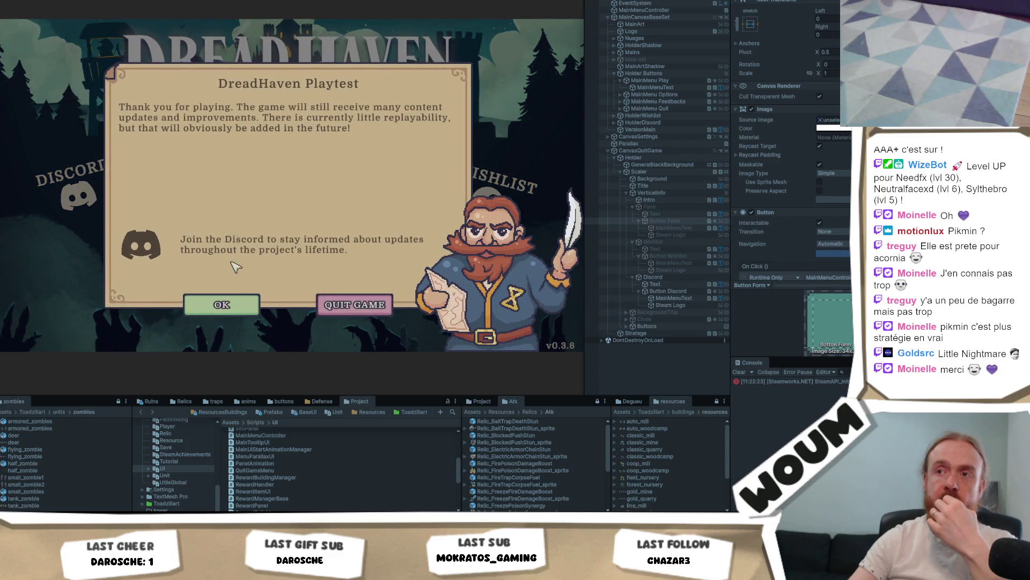
Set VerticalInfo's Child Alignment to Upper Center and Spacing to 4, checking the Discord row.
left_click(680, 193)
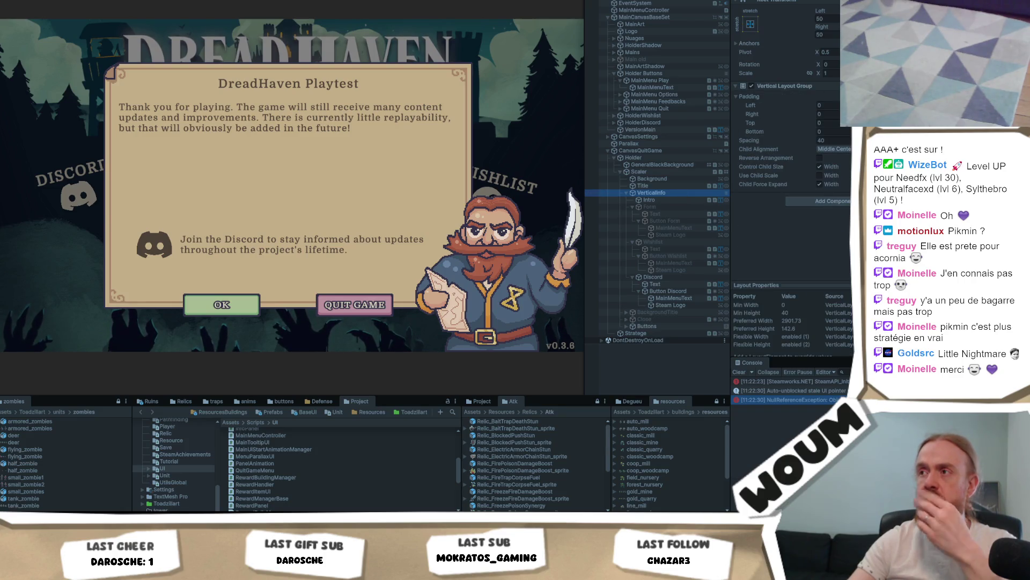
left_click(833, 149)
left_click(837, 168)
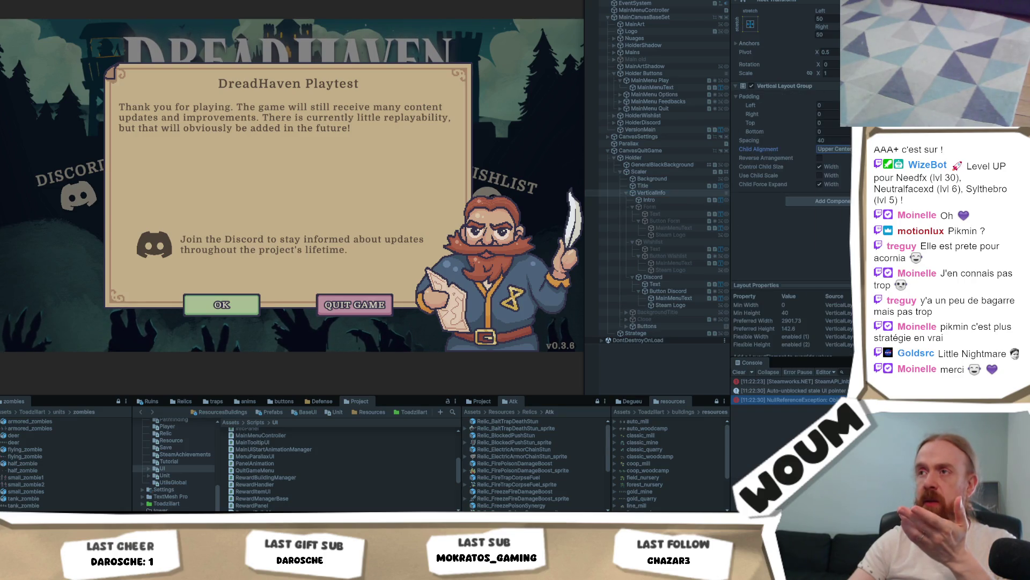
left_click(833, 140)
type("0")
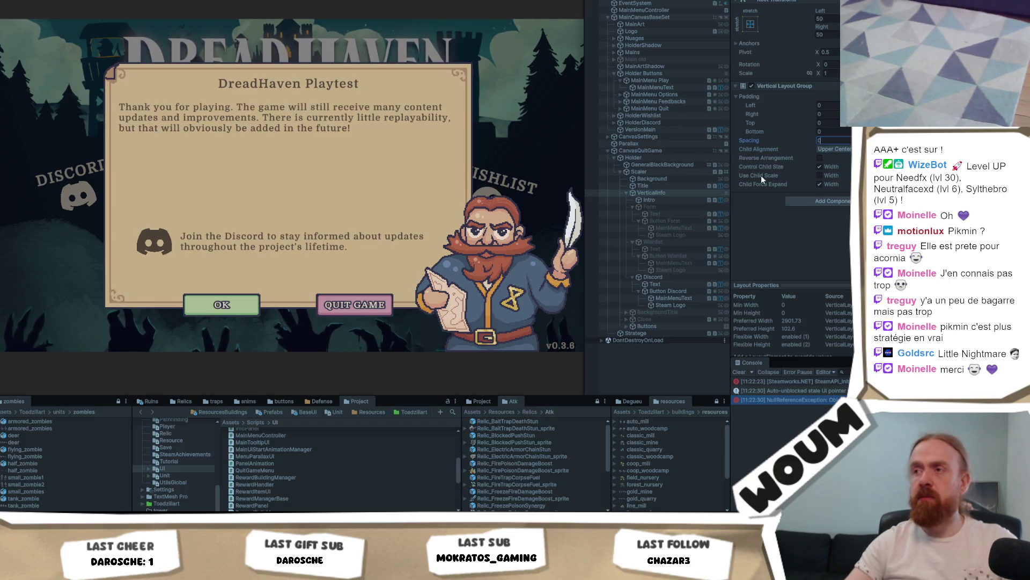
type("4")
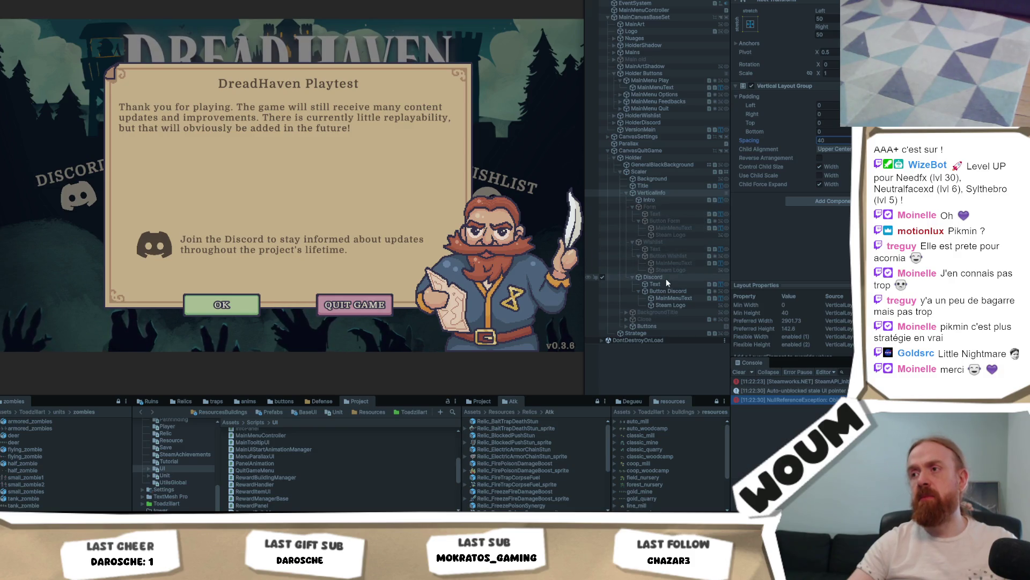
left_click(665, 279)
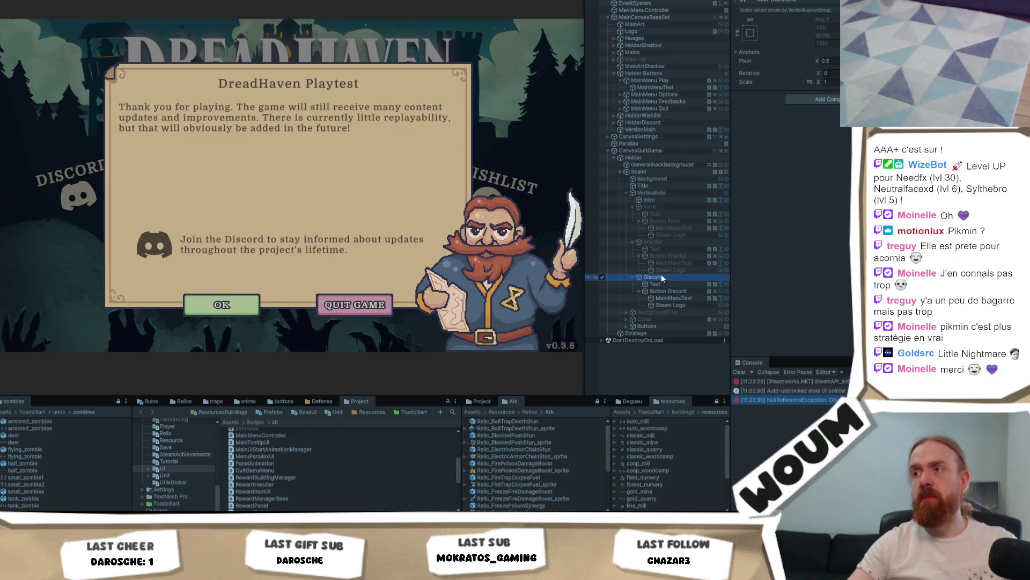
left_click(681, 191)
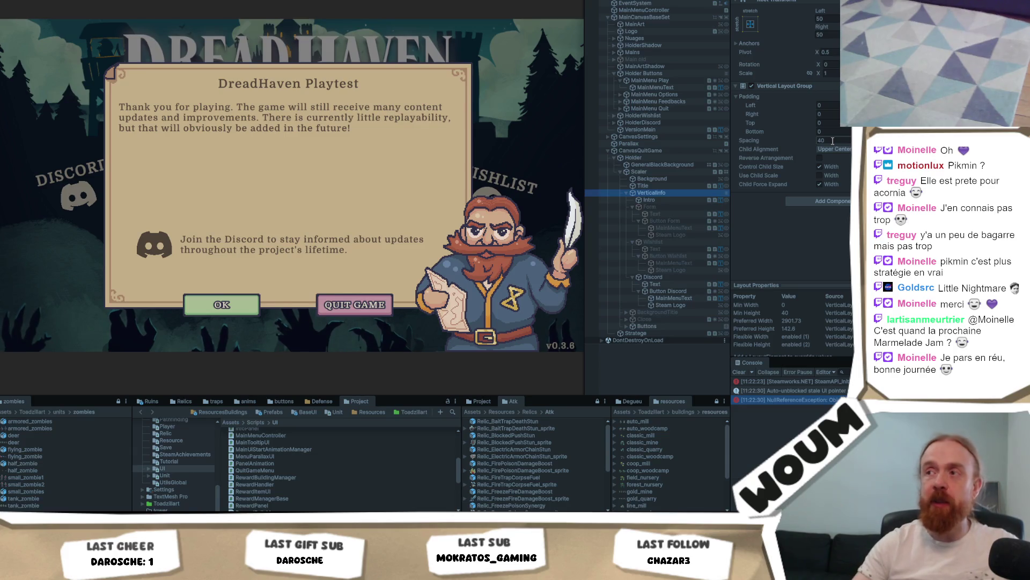
Edit VerticalInfo's Spacing and compare the Discord, Intro and VerticalInfo rects in the Scene view.
left_click(832, 141)
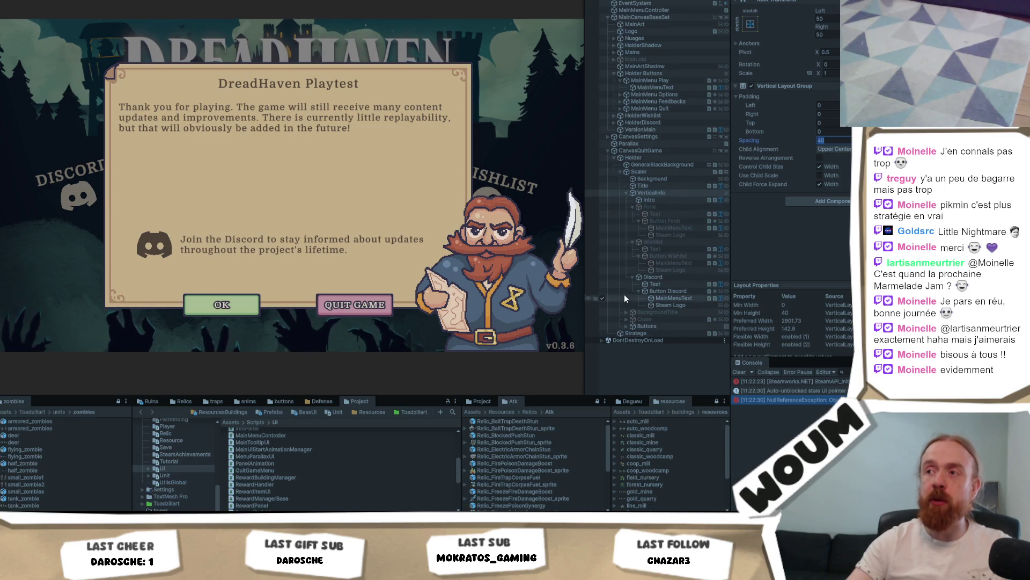
left_click(654, 276)
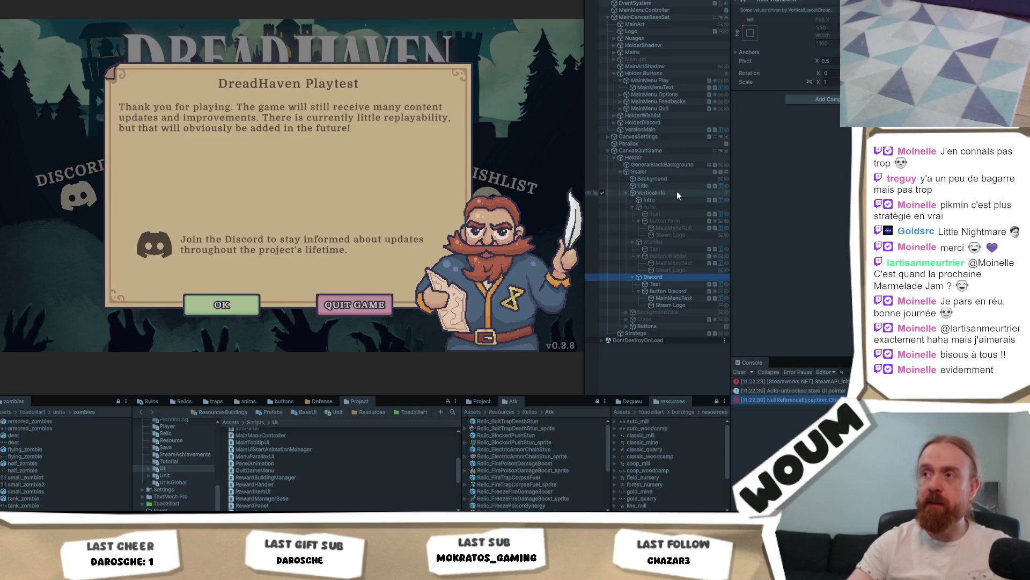
left_click(678, 193)
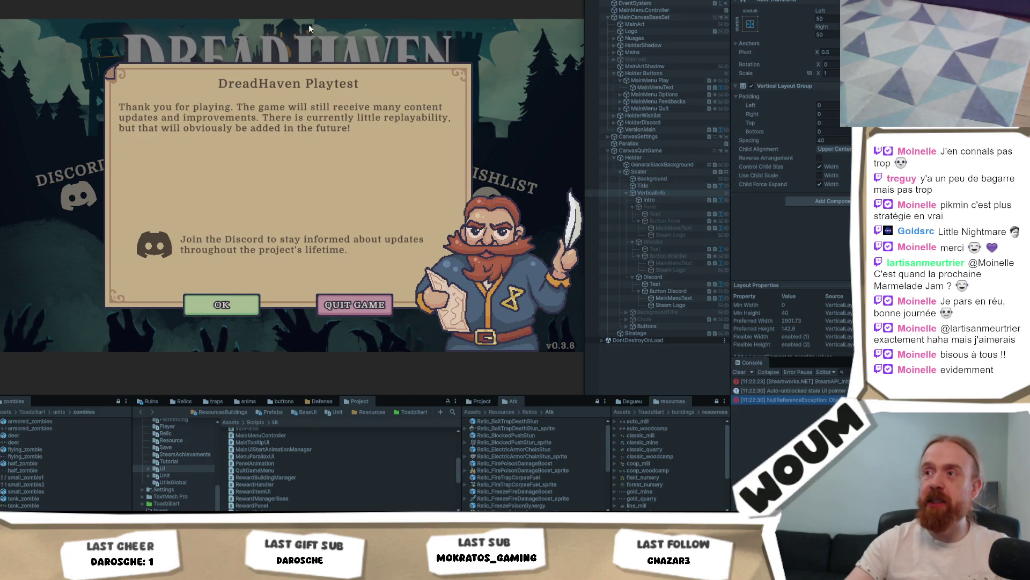
left_click(671, 276)
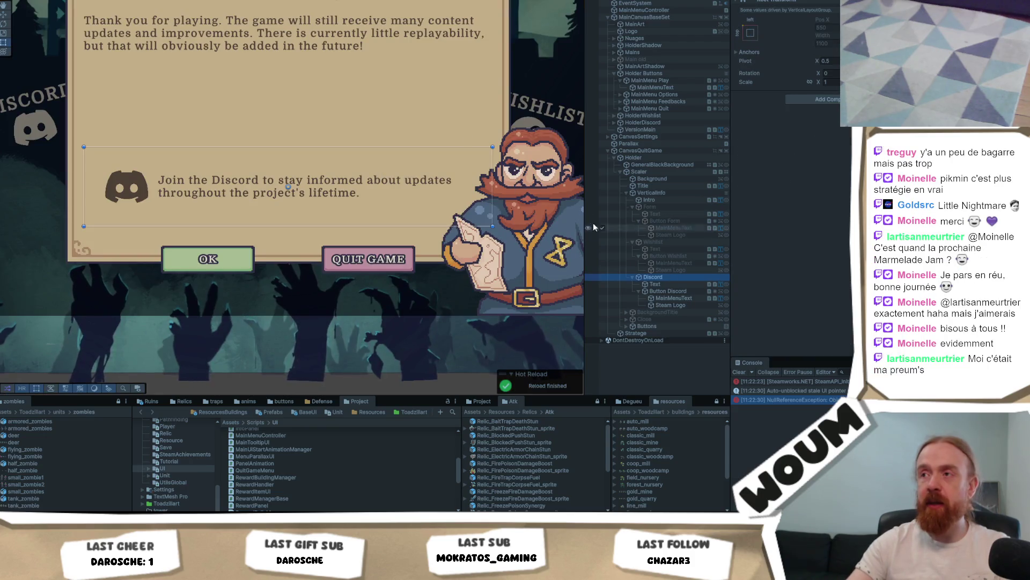
left_click(666, 201)
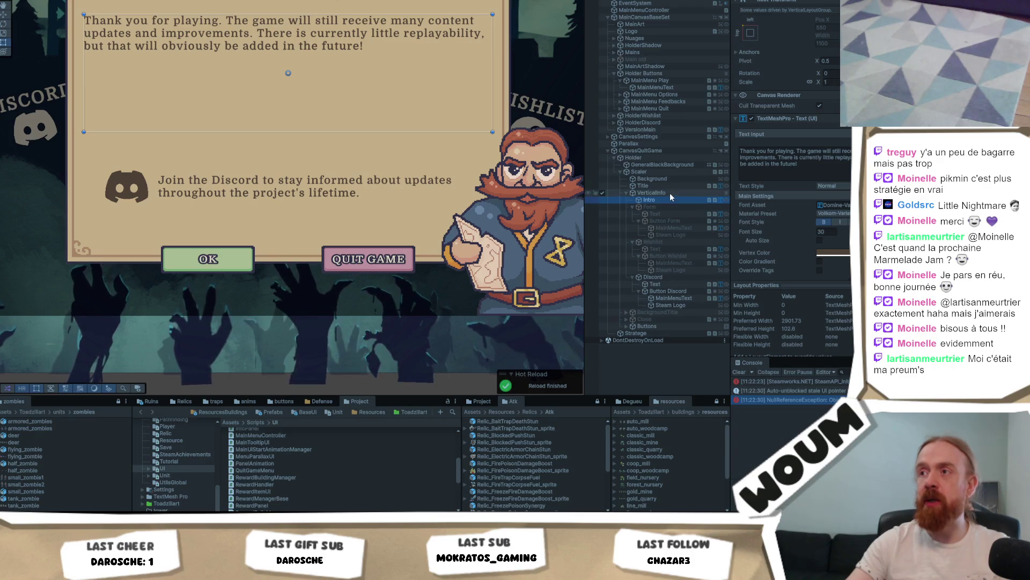
left_click(670, 192)
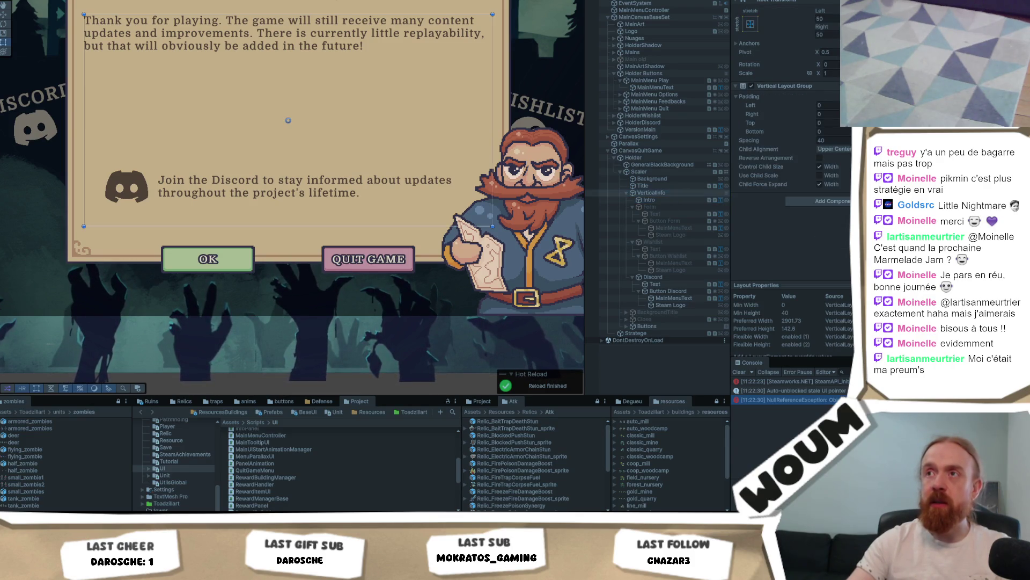
Stop Play mode, set the Scaler's alpha to 1, and toggle the Form row and quit canvas visibility.
key("ctrl+p")
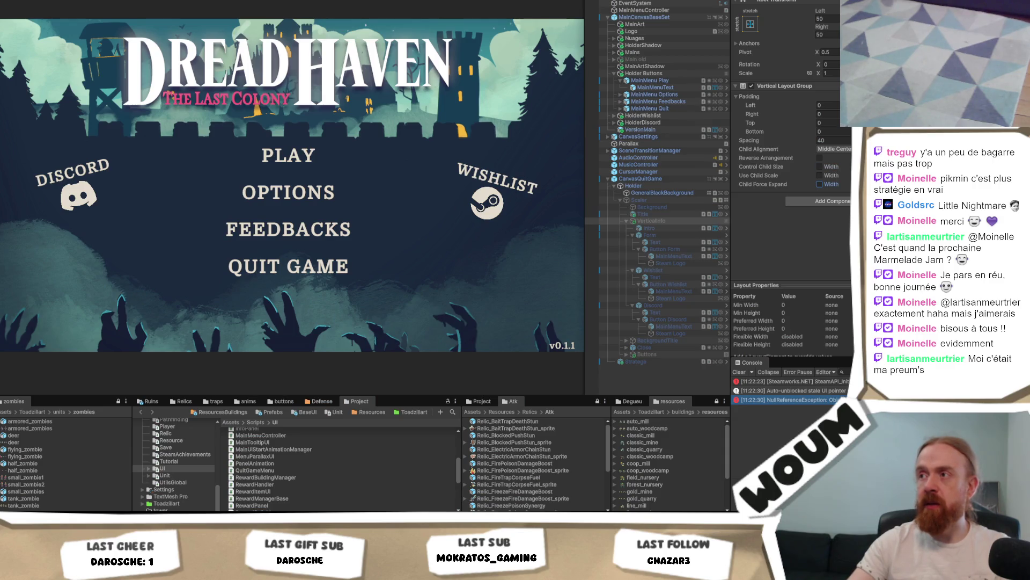
left_click(668, 199)
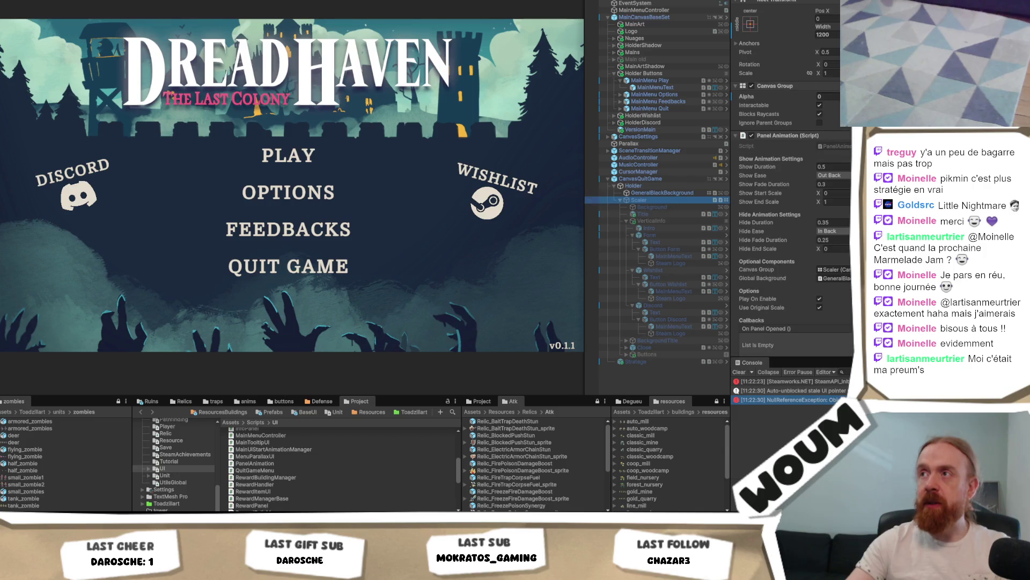
left_click(737, 149)
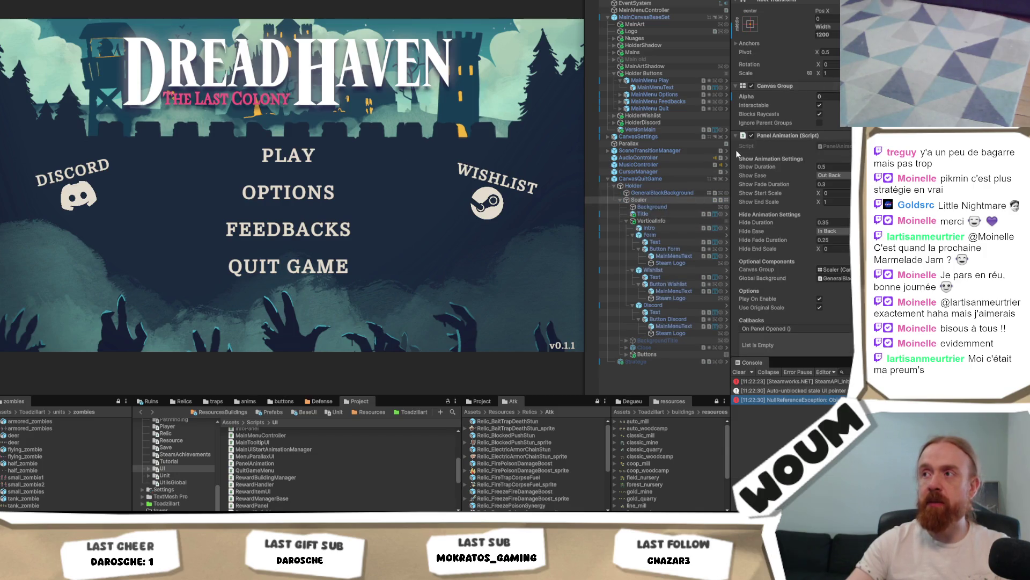
type("1")
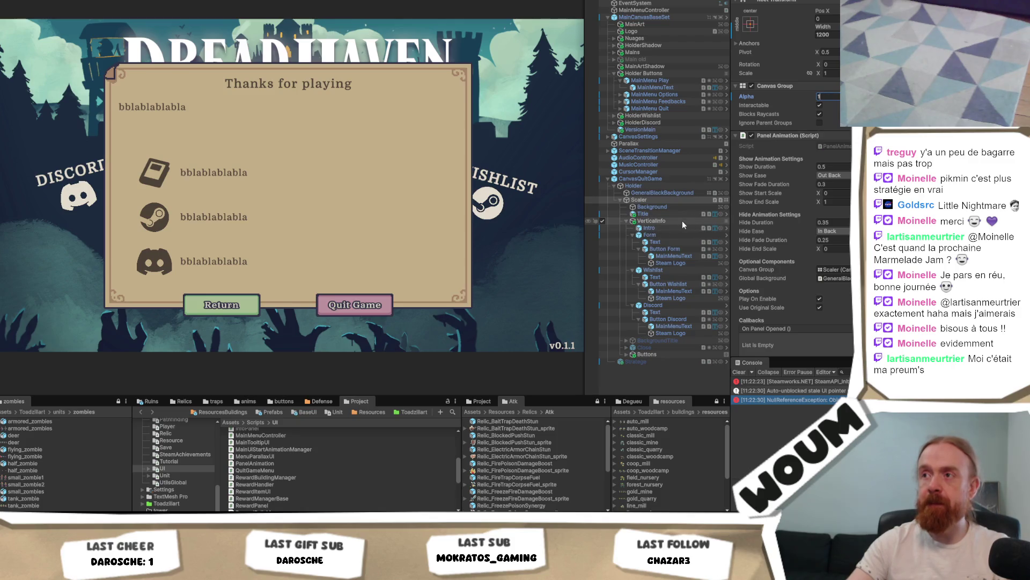
left_click(673, 222)
left_click(664, 234)
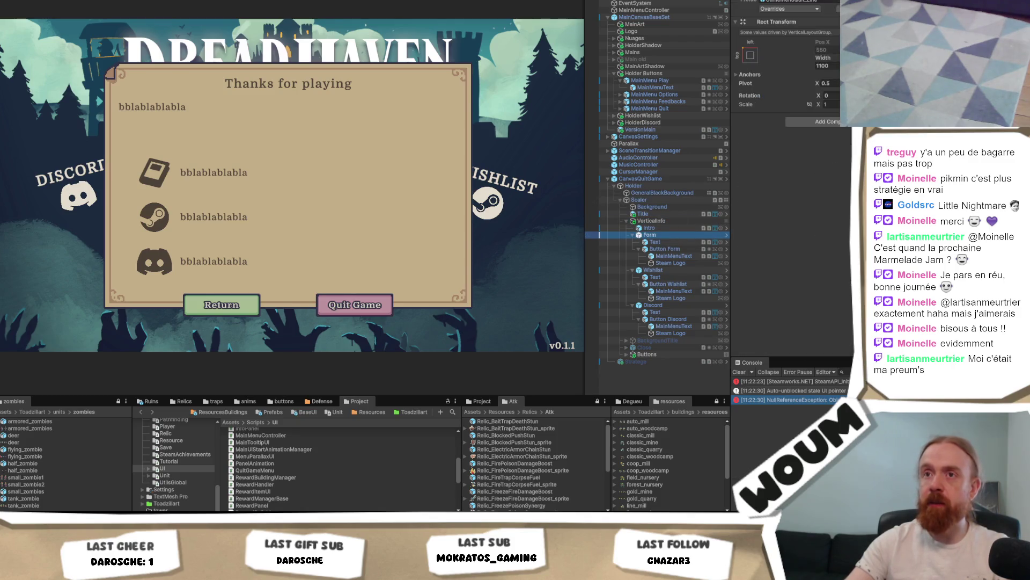
key("alt+shift+a")
key("alt+shift+a")
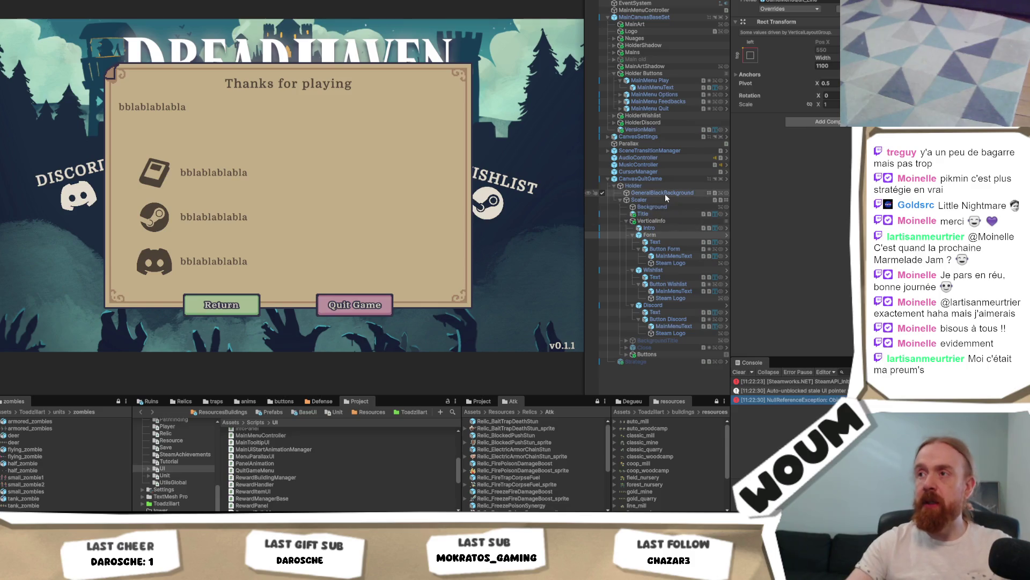
left_click(665, 179)
key("alt+shift+a")
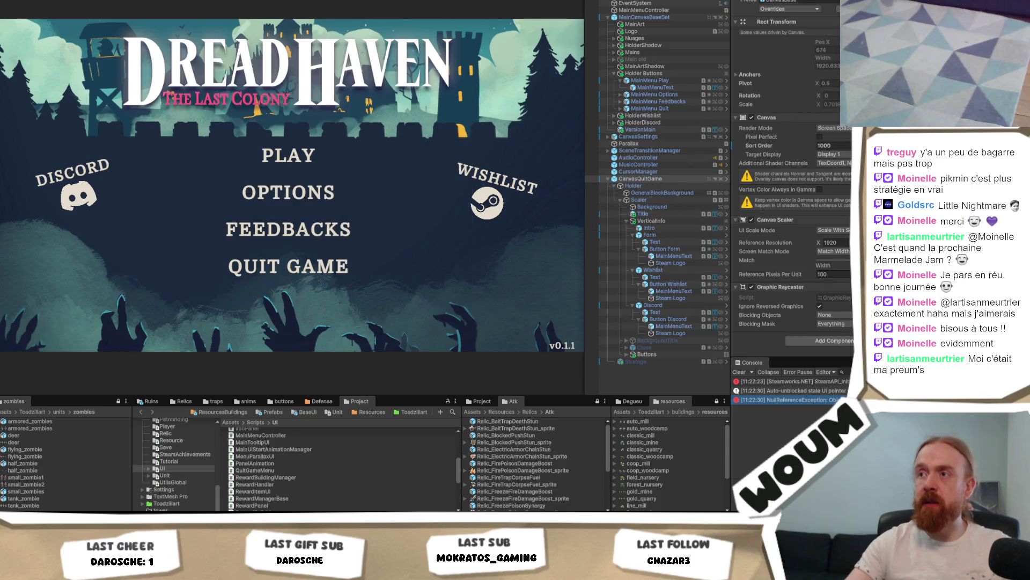
key("alt+shift+a")
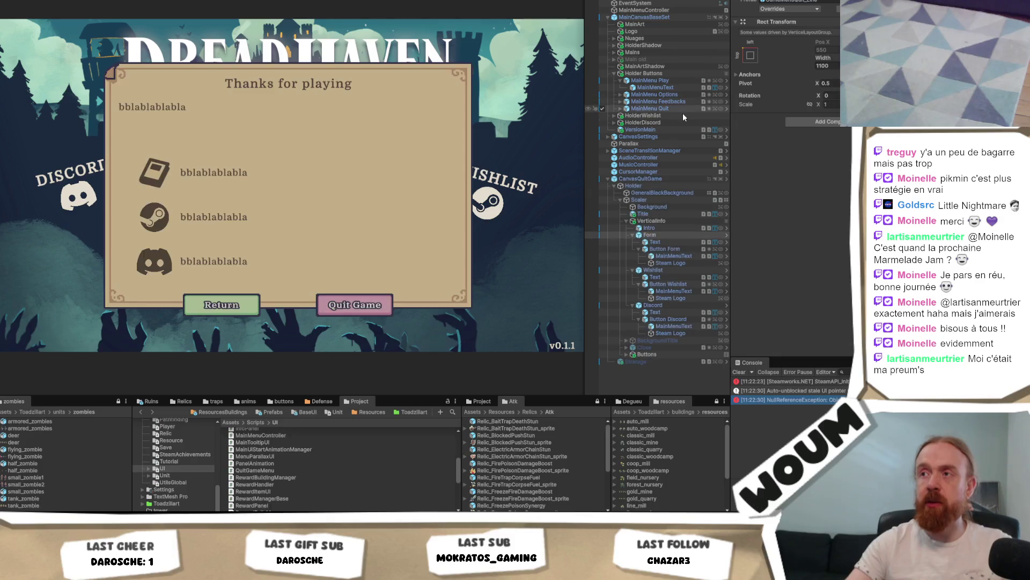
key("alt+shift+a")
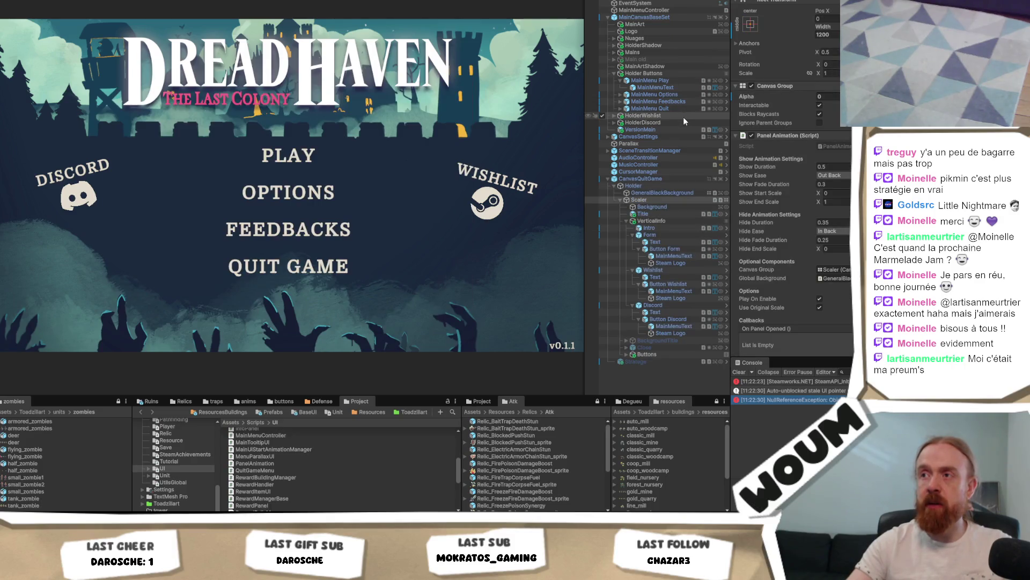
Rename Scaler to 'Scaler - HIDE' and start Play mode with Ctrl+P.
key("F2")
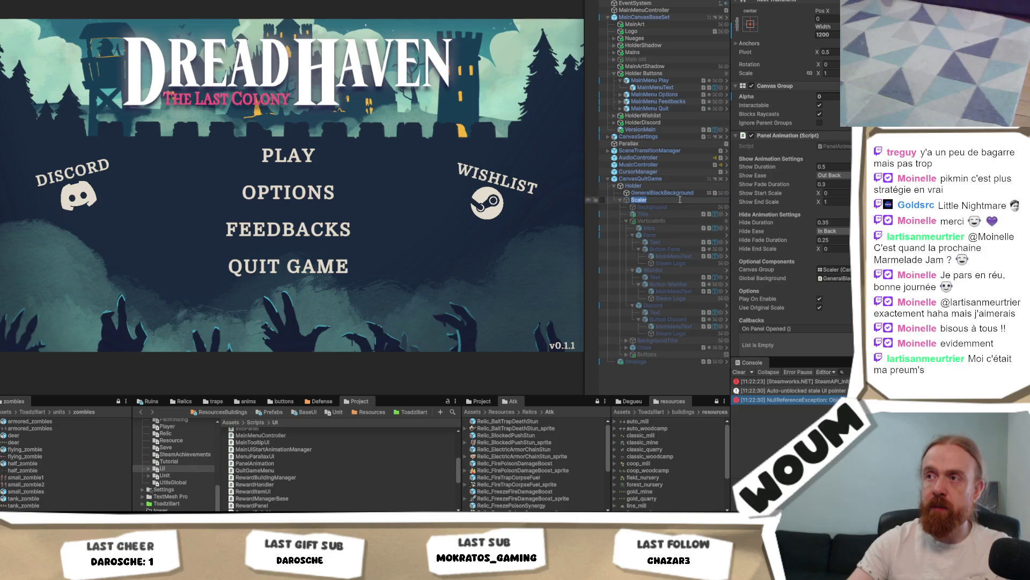
key("End")
type("- HIDE")
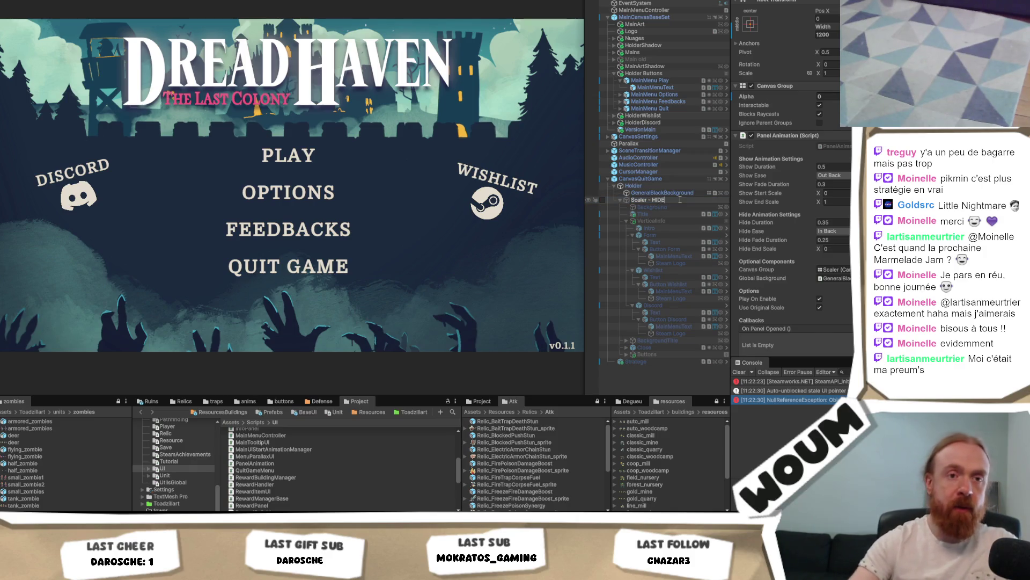
key("Return")
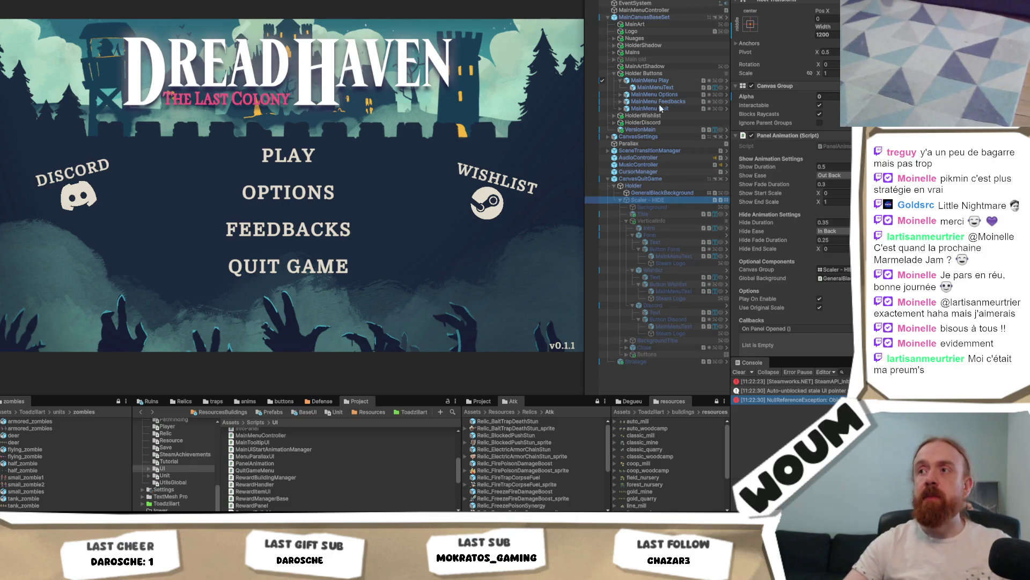
key("ctrl+p")
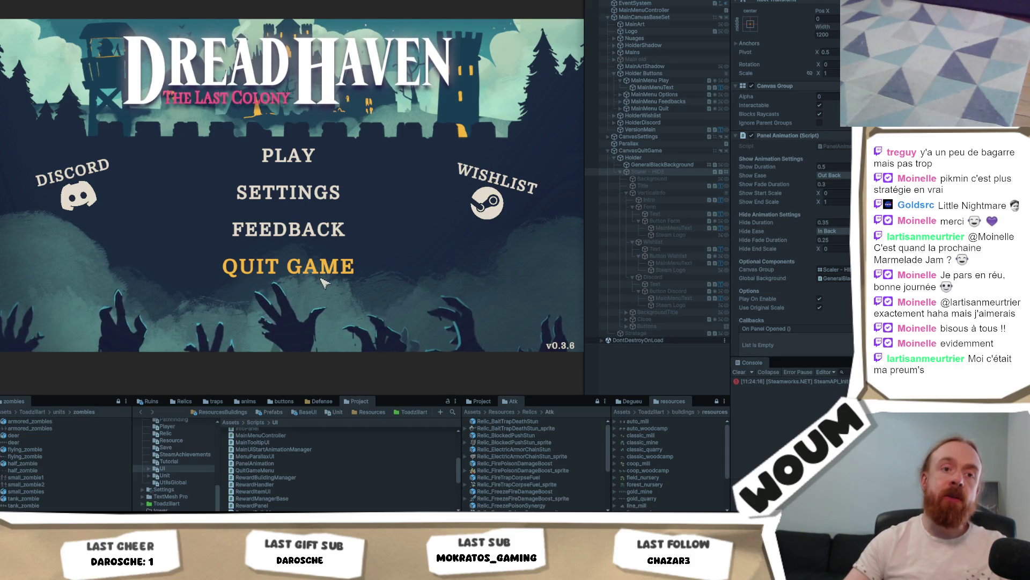
Open the quit-game Playtest dialog, inspect VerticalInfo and Intro, then exit Play mode.
left_click(334, 265)
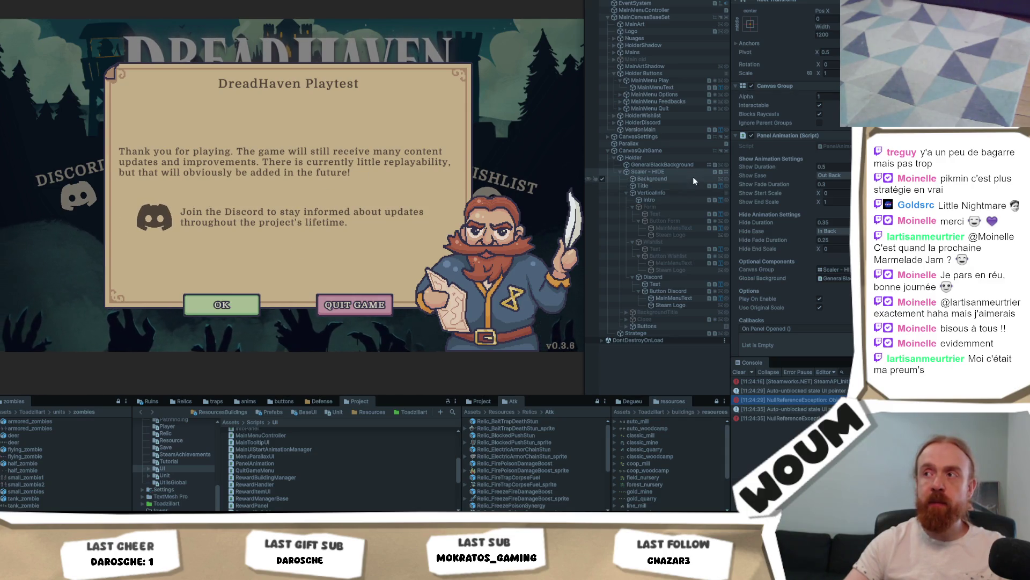
left_click(685, 195)
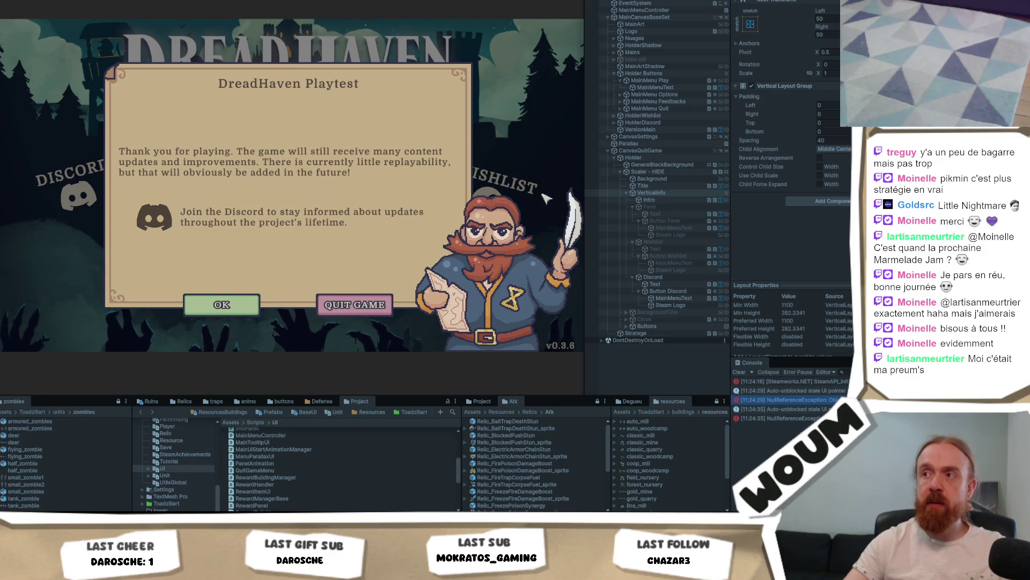
left_click(671, 199)
mouse_move(671, 199)
left_mouse_down()
mouse_move(659, 203)
mouse_move(659, 191)
left_mouse_up()
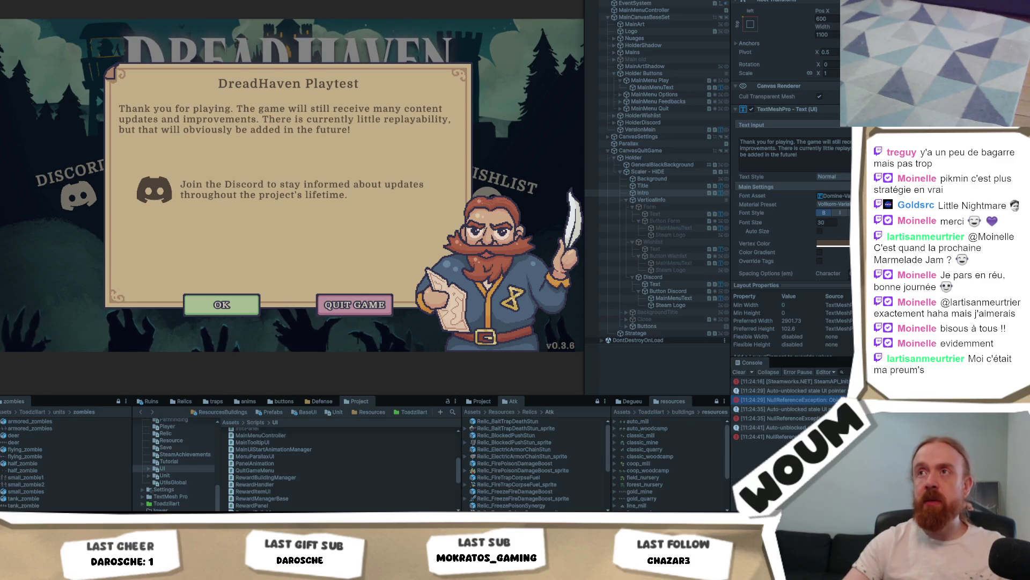
key("ctrl+p")
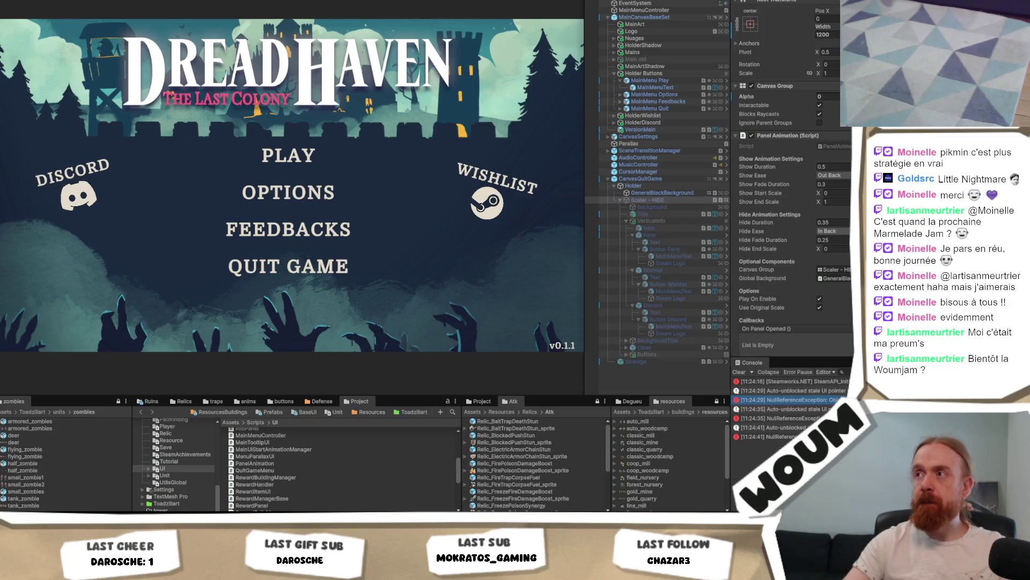
Set the Canvas Group alpha to 1 and move Intro above VerticalInfo in the Hierarchy.
left_click(835, 95)
type("1")
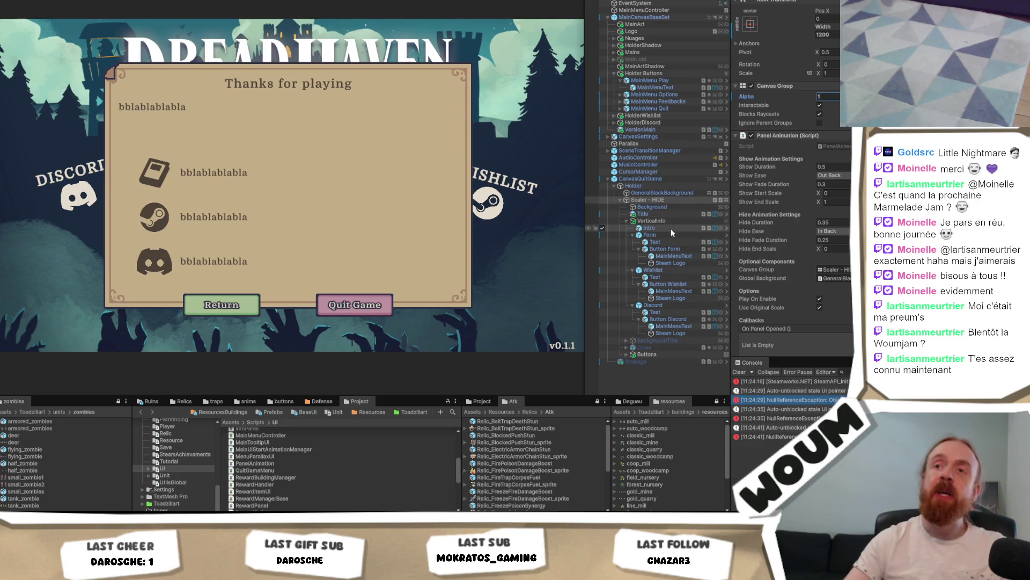
left_click(658, 227)
left_click_drag(659, 227, 664, 217)
left_click(662, 226)
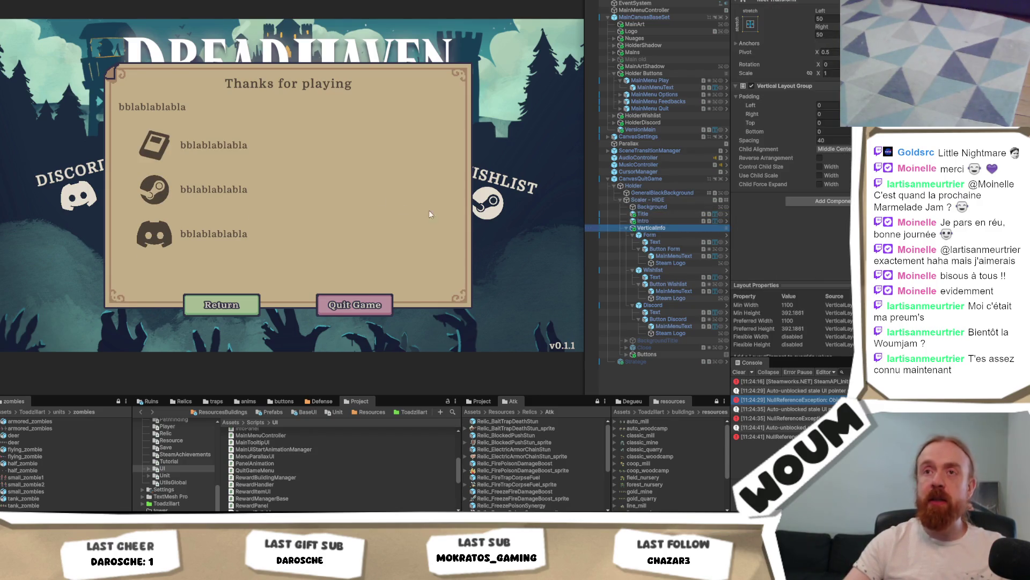
Lower VerticalInfo's top edge in the Scene view so the rows sit below the intro text.
left_click(277, 137)
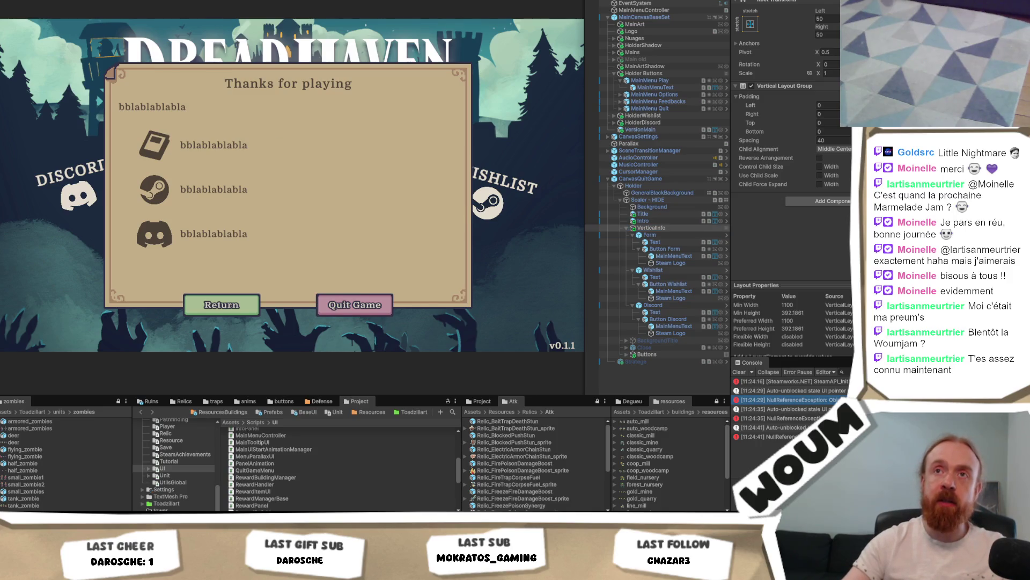
key("ctrl+1")
left_click(655, 218)
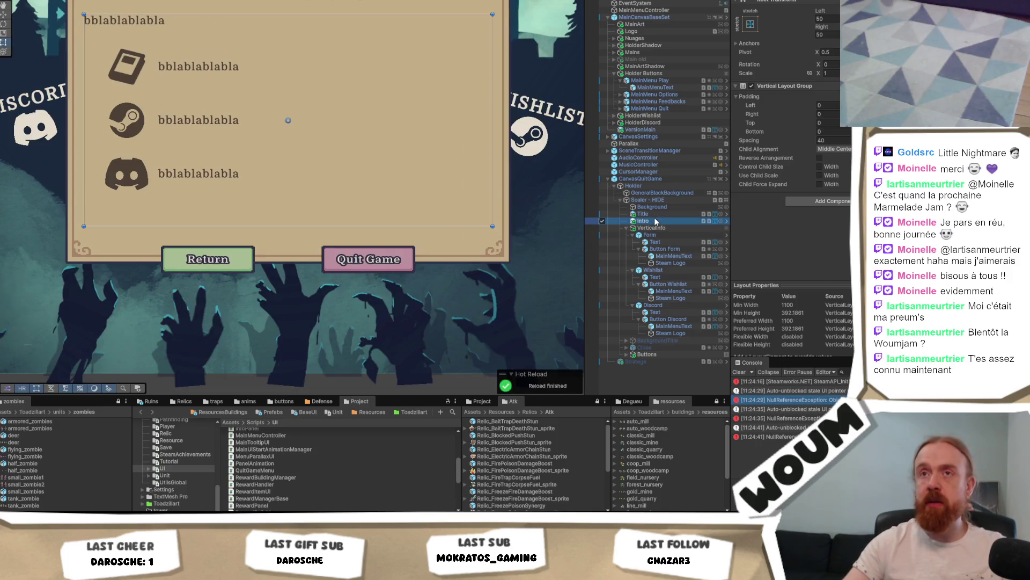
left_click(660, 229)
left_click_drag(218, 15, 212, 68)
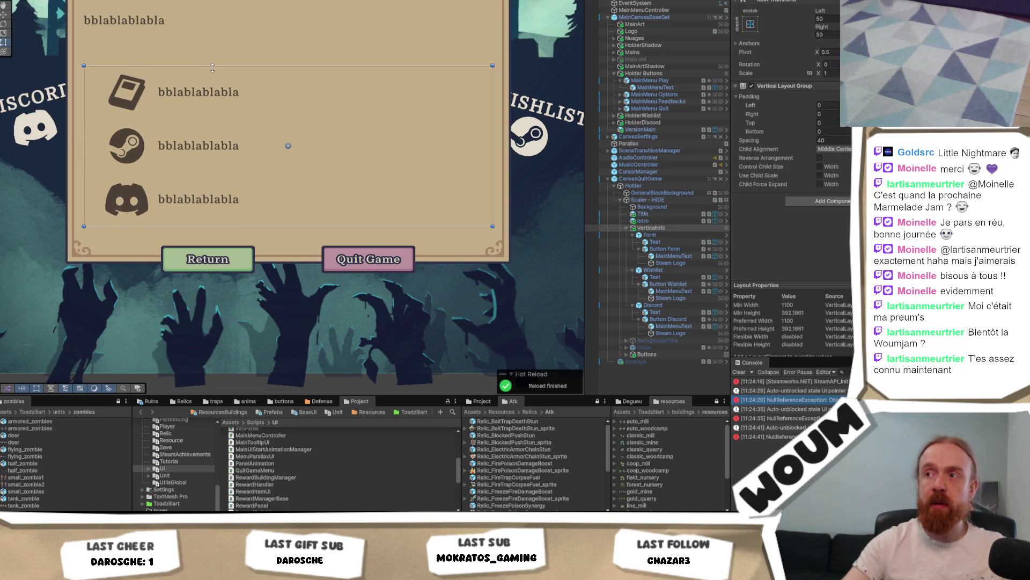
left_click(686, 214)
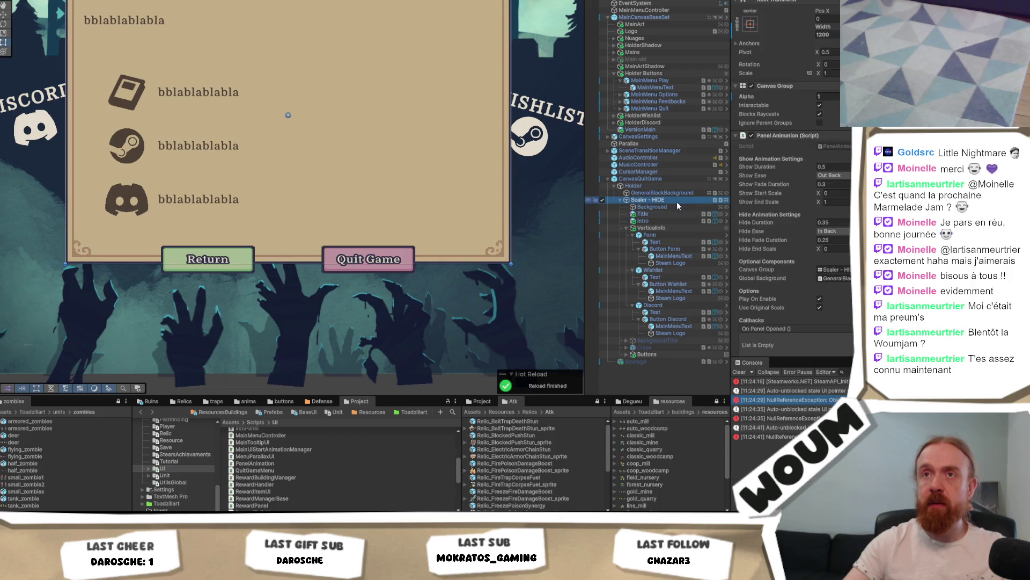
left_click(668, 222)
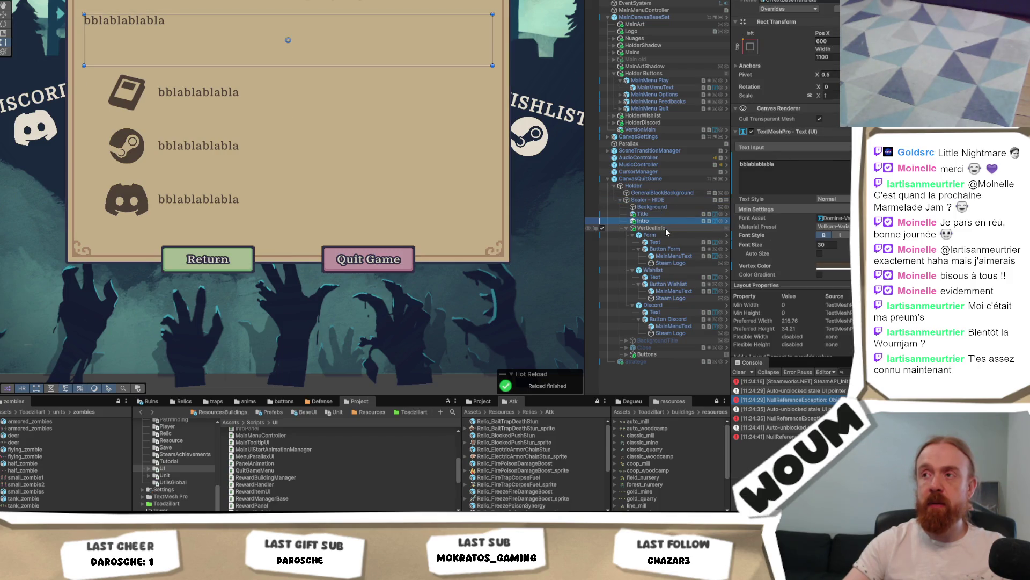
left_click(666, 227)
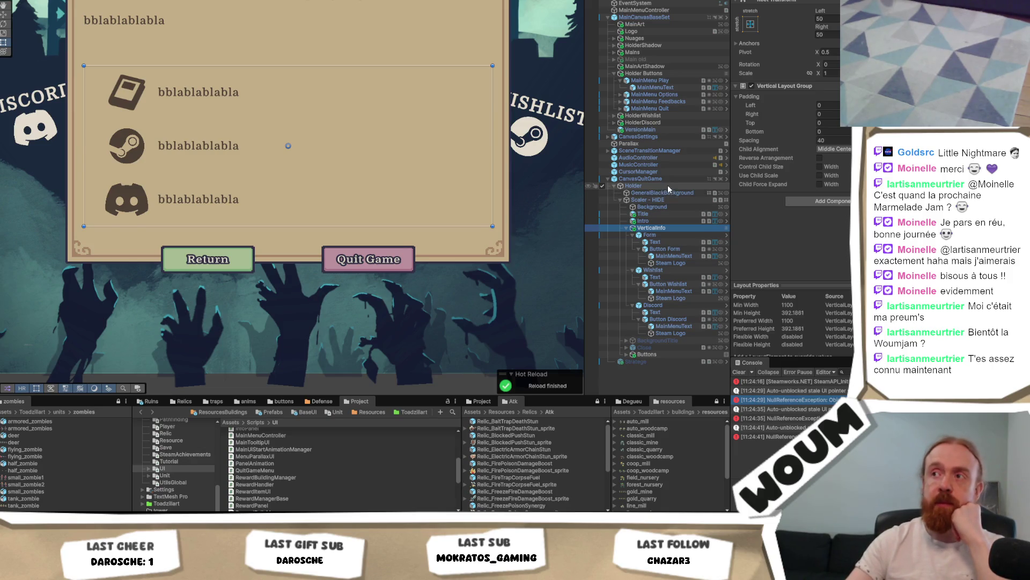
Deactivate Scaler - HIDE so the quit panel stays hidden in the editor.
left_click(670, 199)
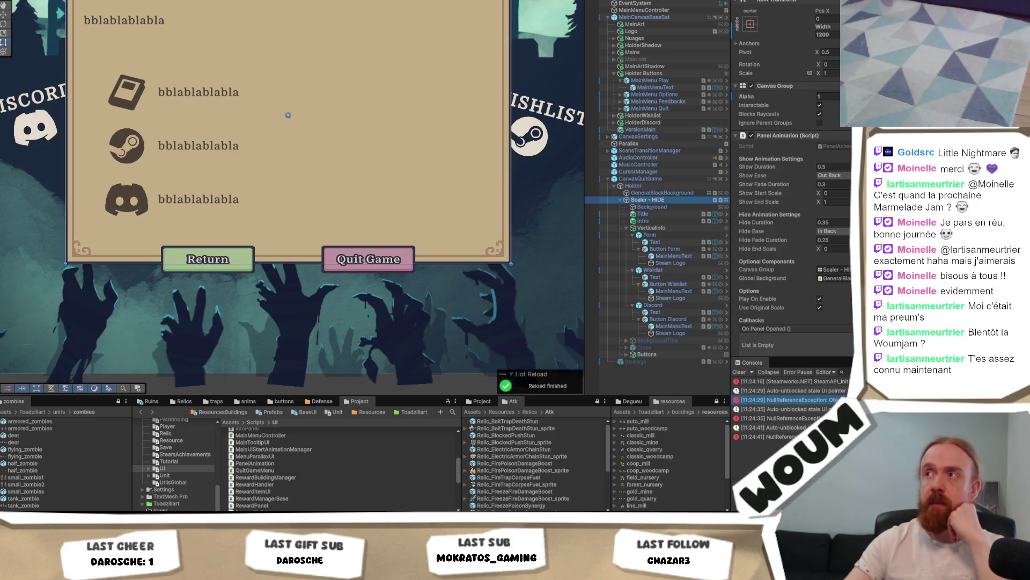
left_click(288, 115)
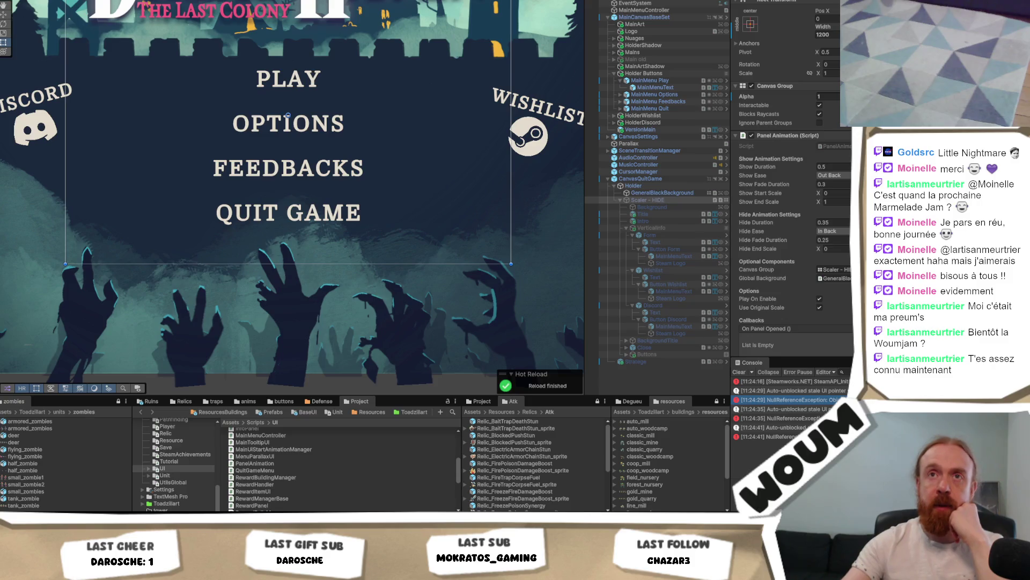
key("ctrl+2")
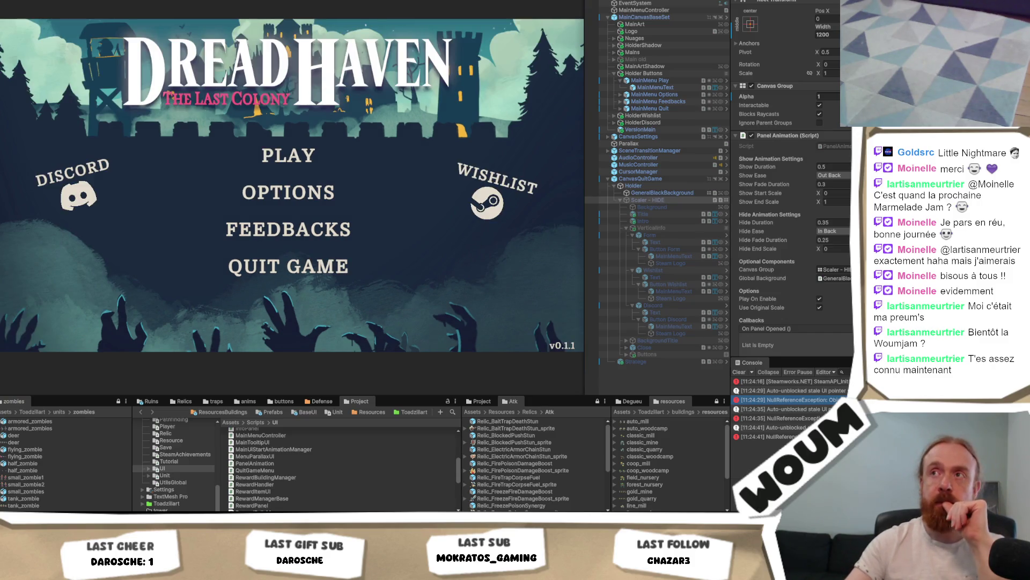
Enter Play mode, open the playtest quit dialog, and close it.
key("ctrl+p")
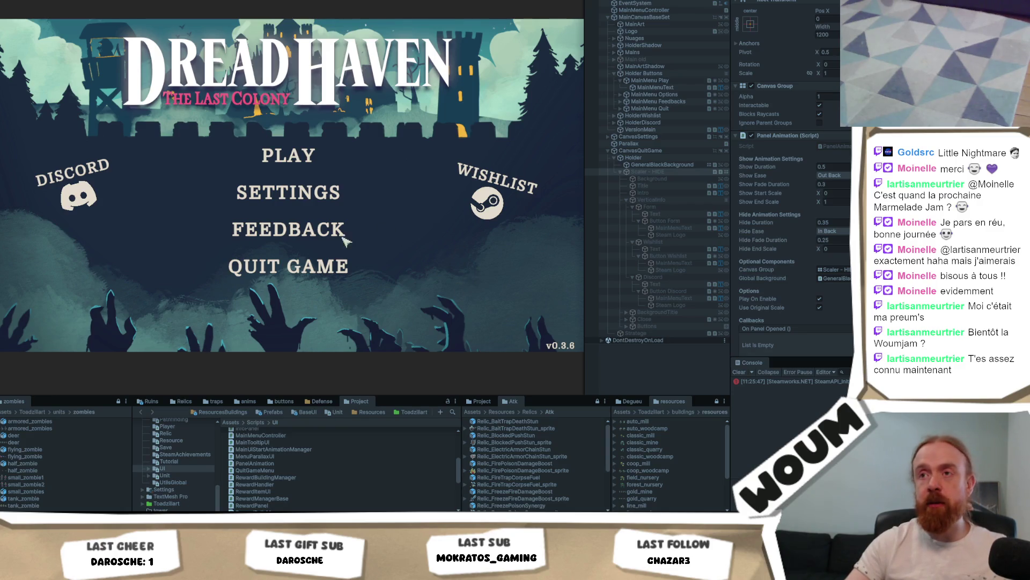
left_click(322, 273)
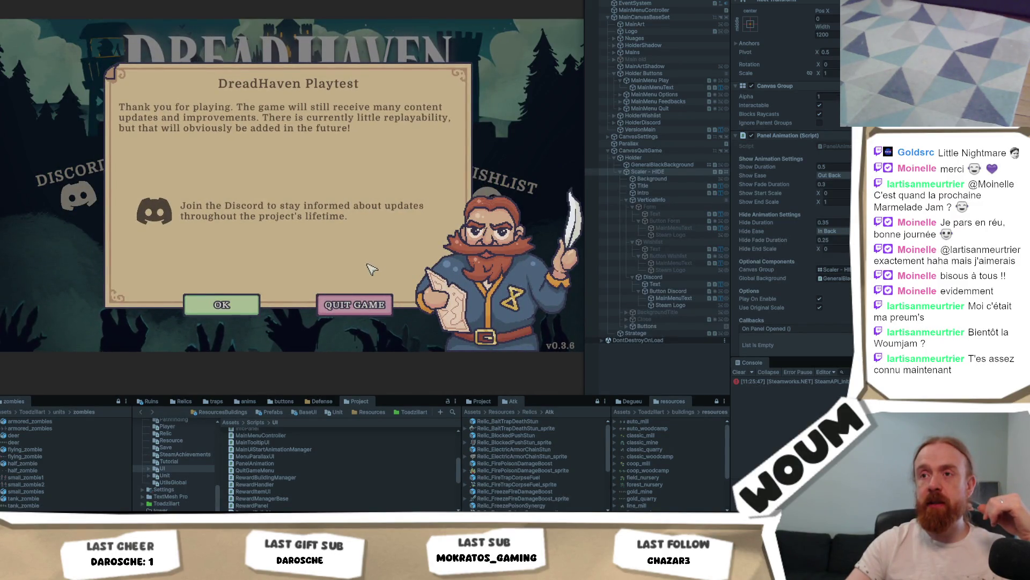
left_click(222, 303)
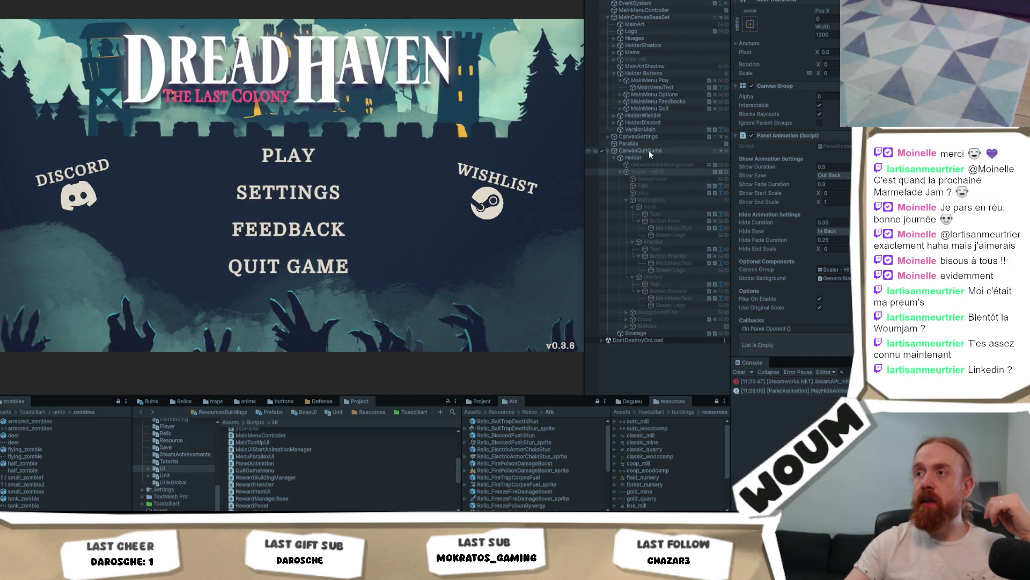
Clear All Player Prefs from CanvasSettings' Settings Controller and retest the quit dialog.
left_click(655, 136)
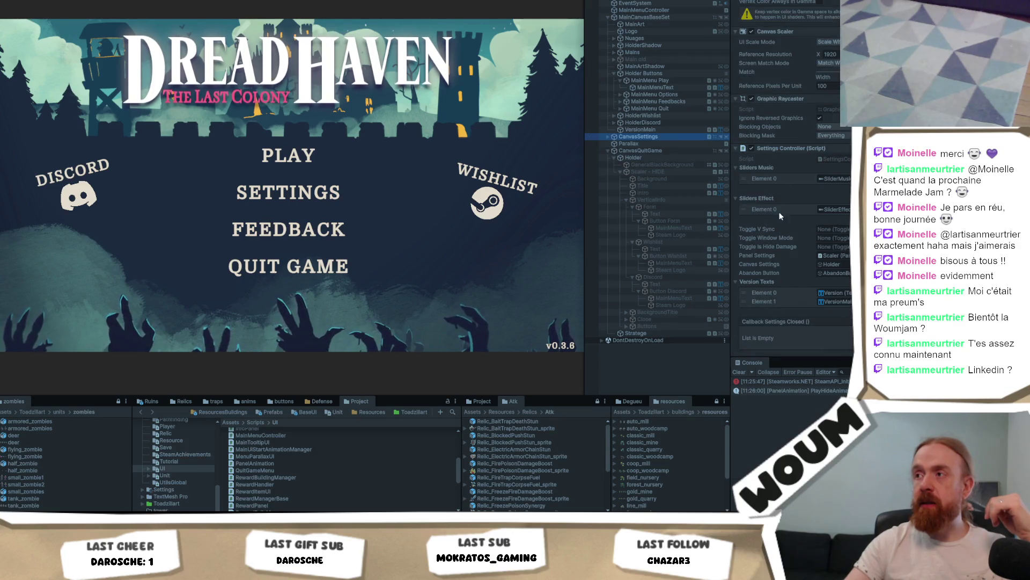
right_click(780, 148)
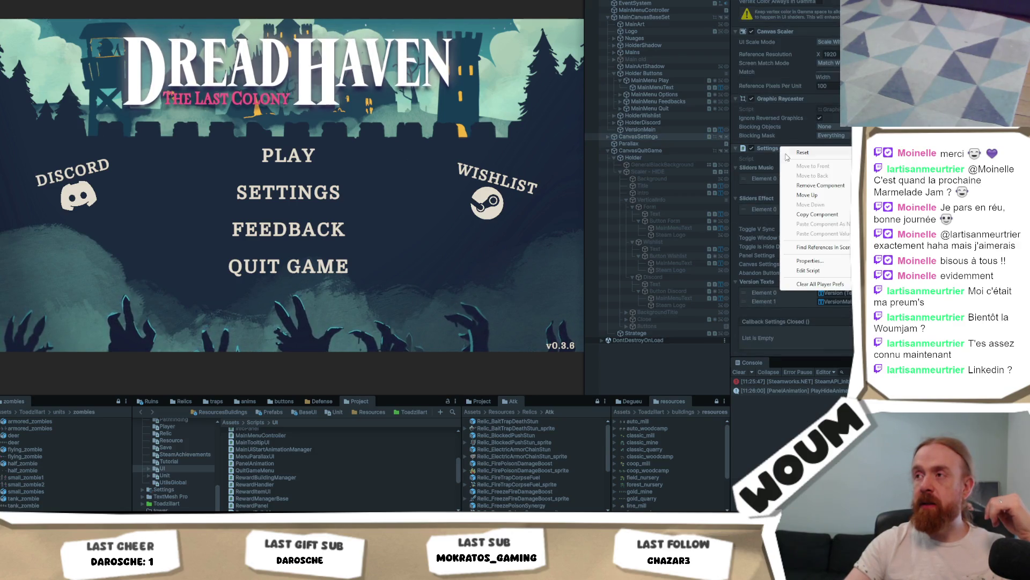
left_click(815, 285)
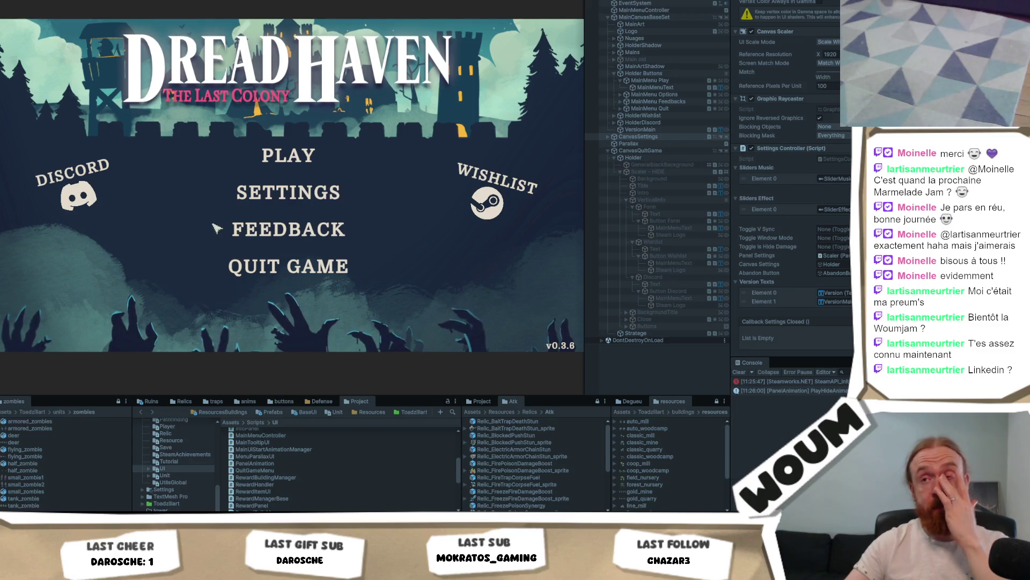
left_click(325, 275)
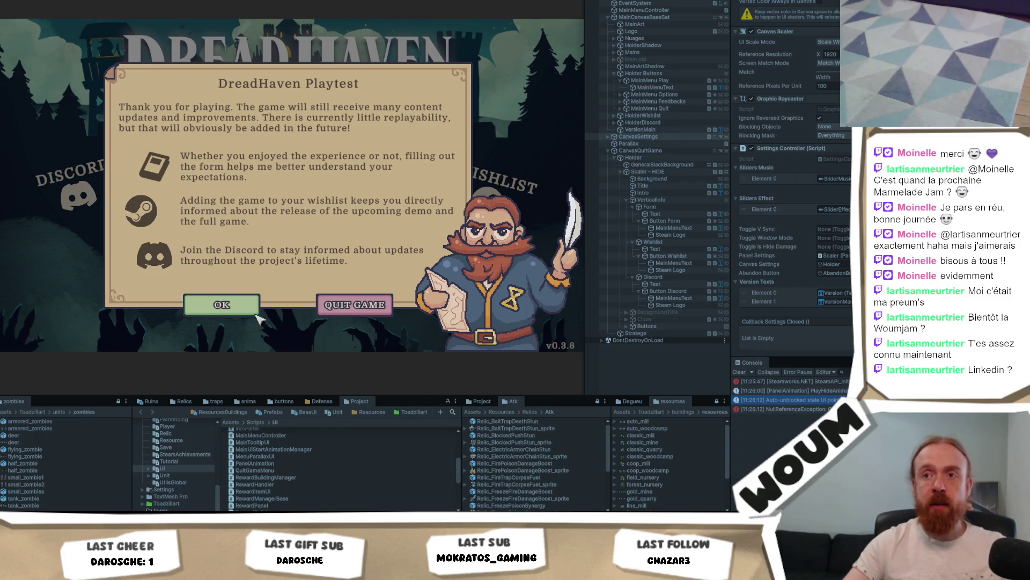
left_click(236, 305)
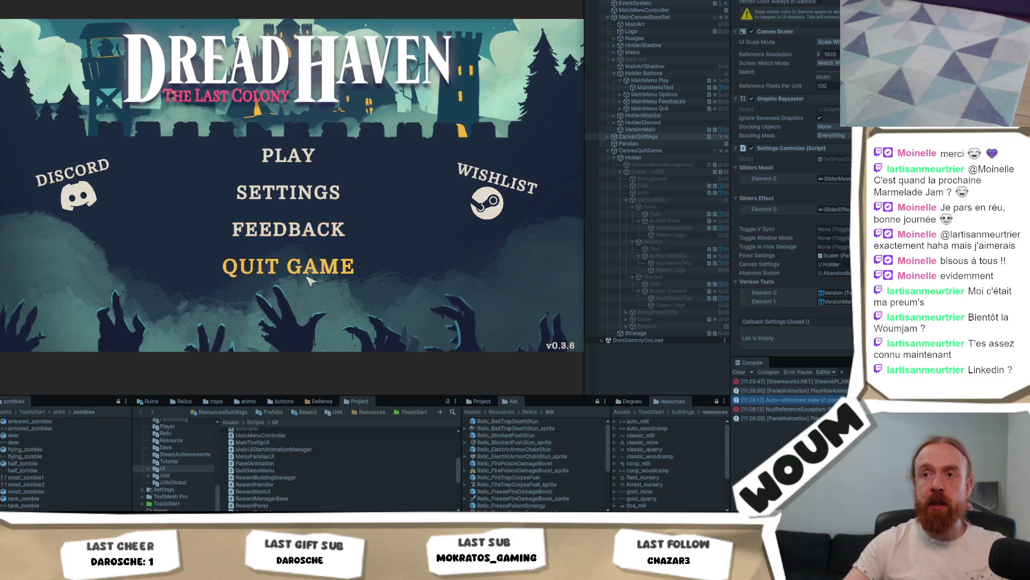
left_click(310, 278)
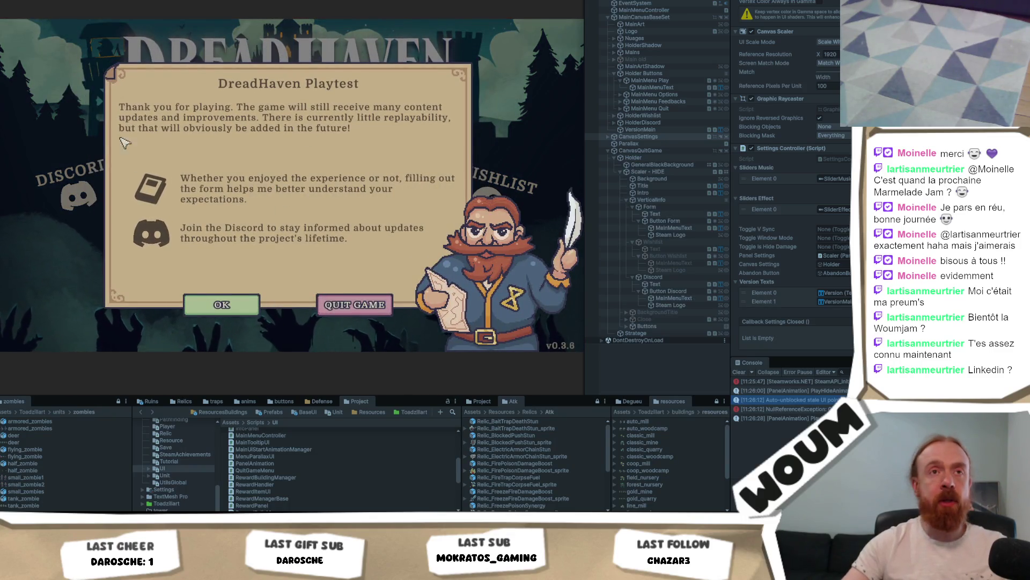
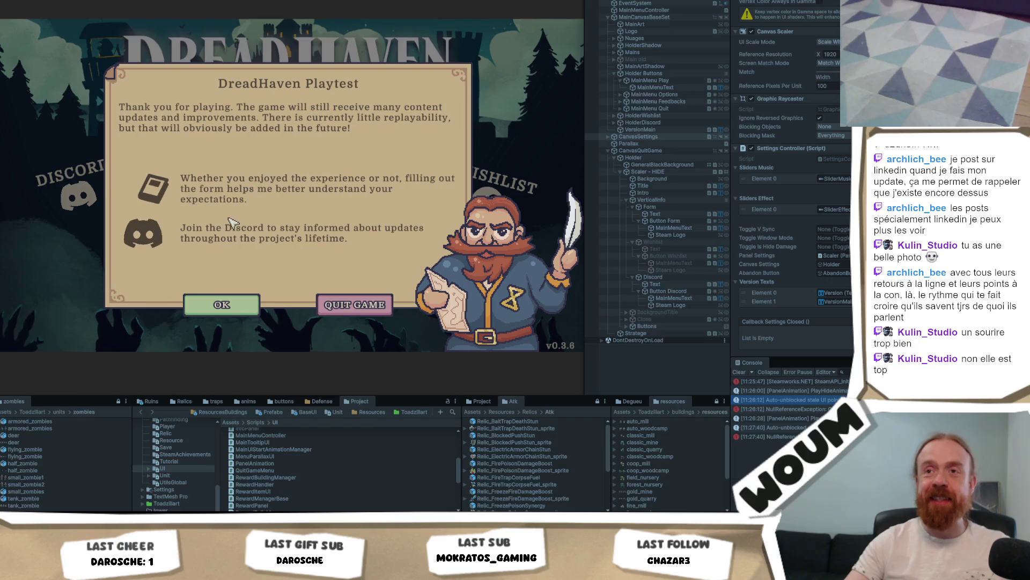
Quit the game twice from the main menu, dismissing the DreadHaven Playtest thank-you dialog in between.
left_click(235, 311)
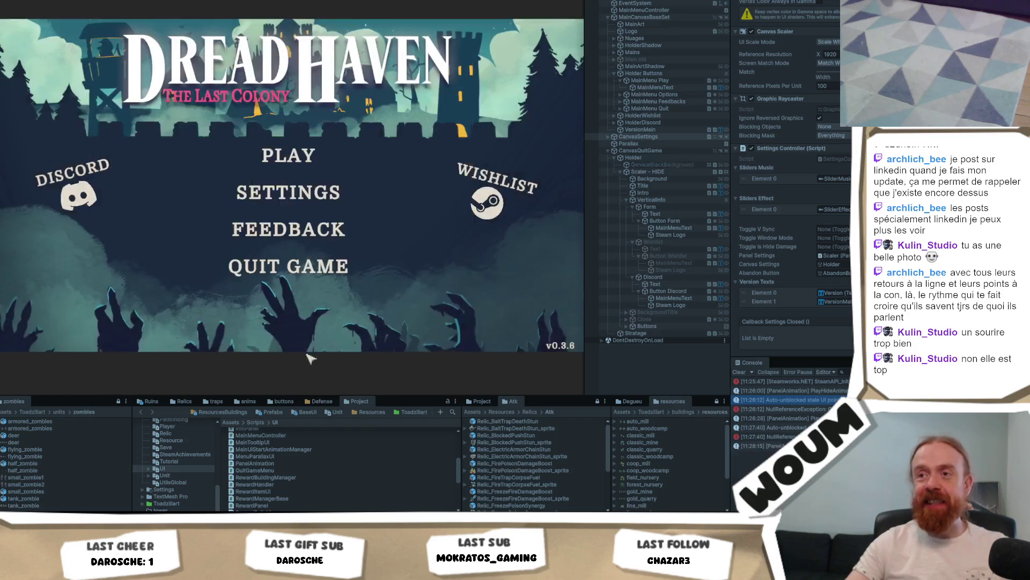
left_click(331, 267)
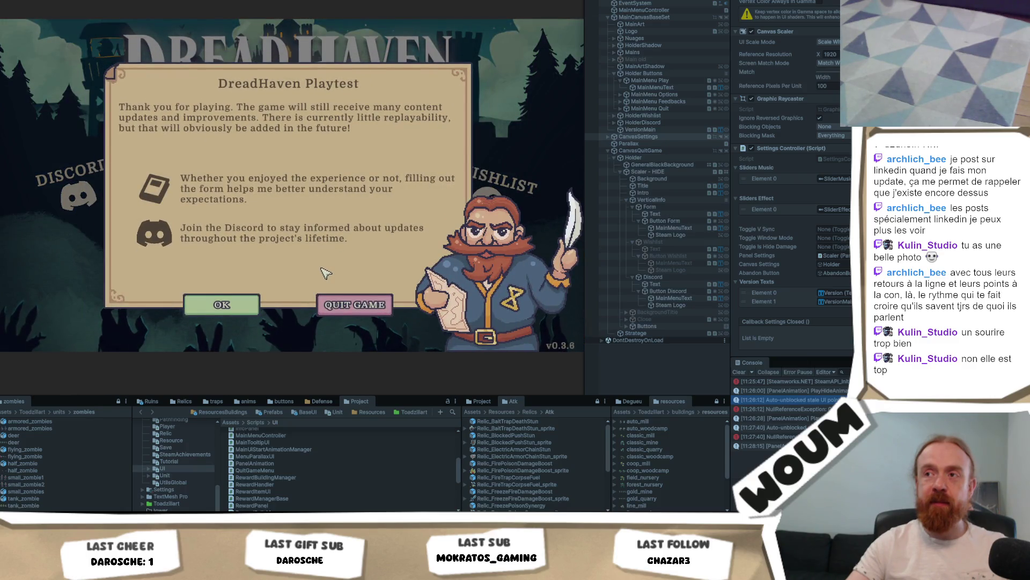
left_click(223, 305)
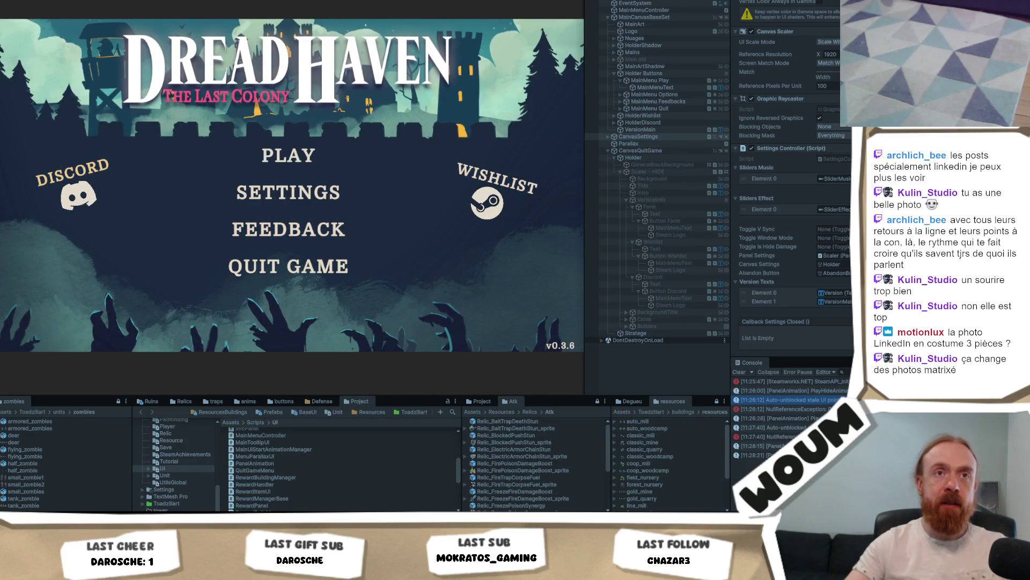
left_click(294, 270)
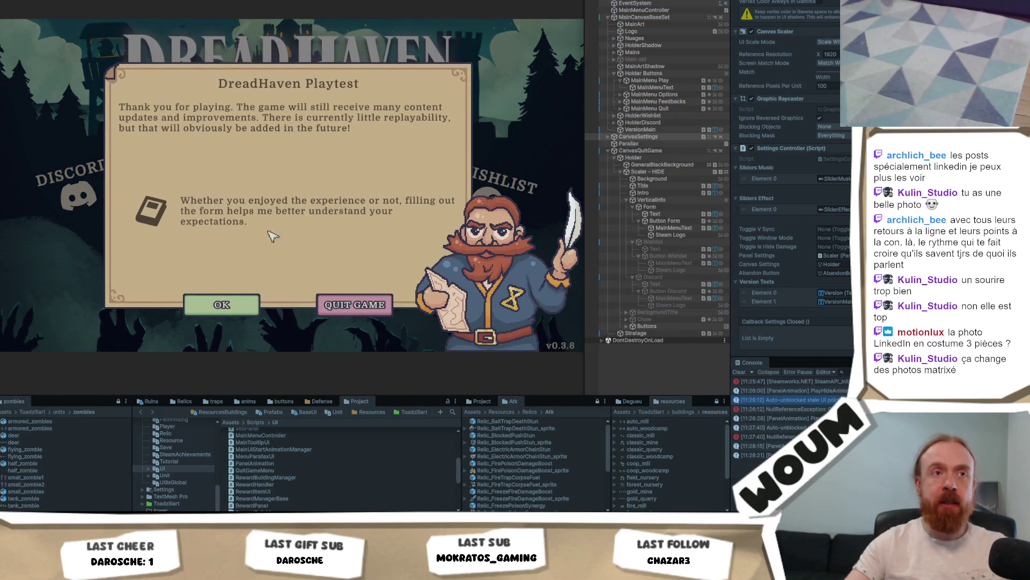
Stop the playtest and inspect the NullReferenceException entry in the Console.
key("ctrl+p")
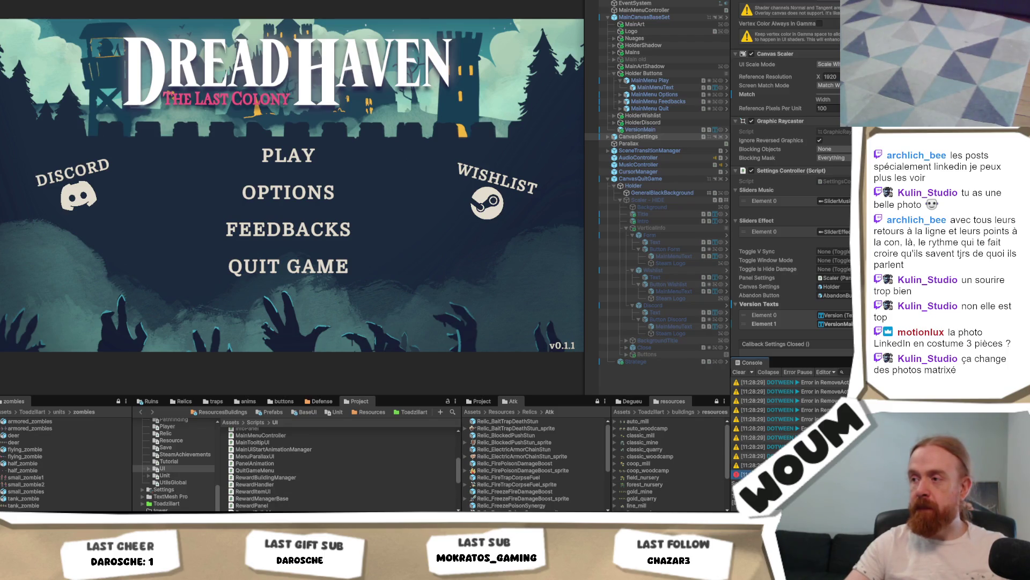
scroll(800, 431, "up", 2)
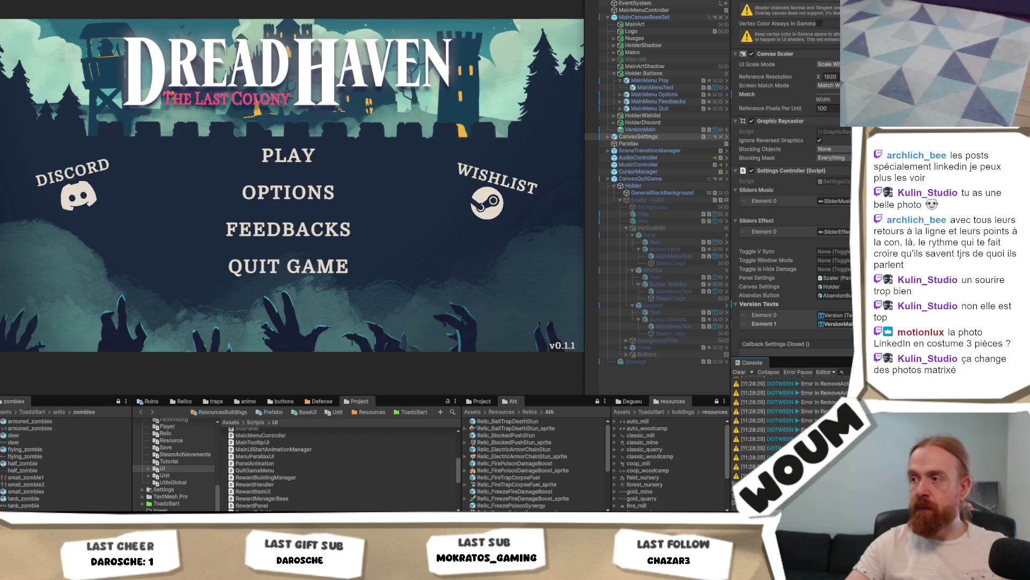
scroll(789, 430, "up", 10)
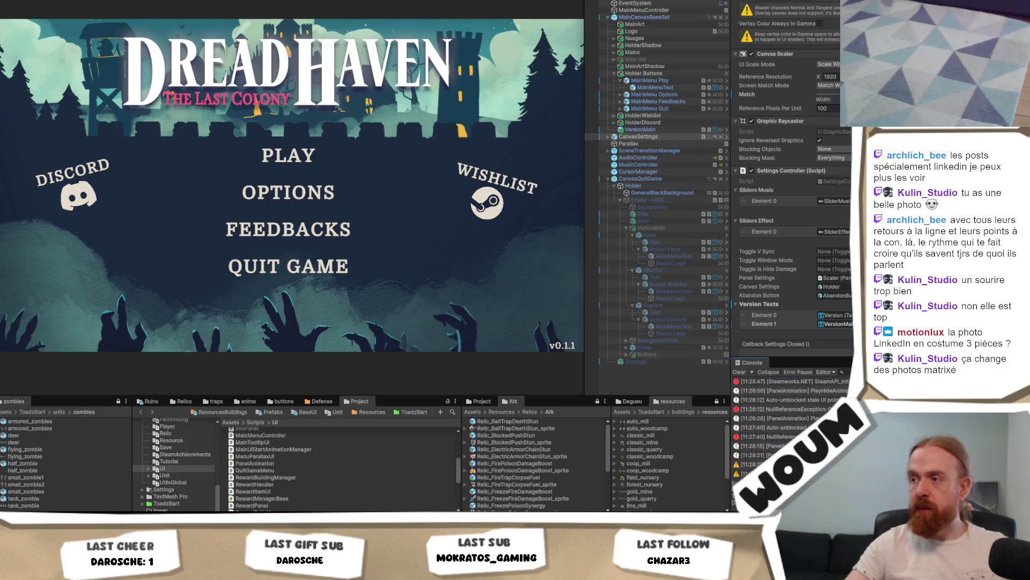
left_click(773, 437)
scroll(773, 424, "down", 1)
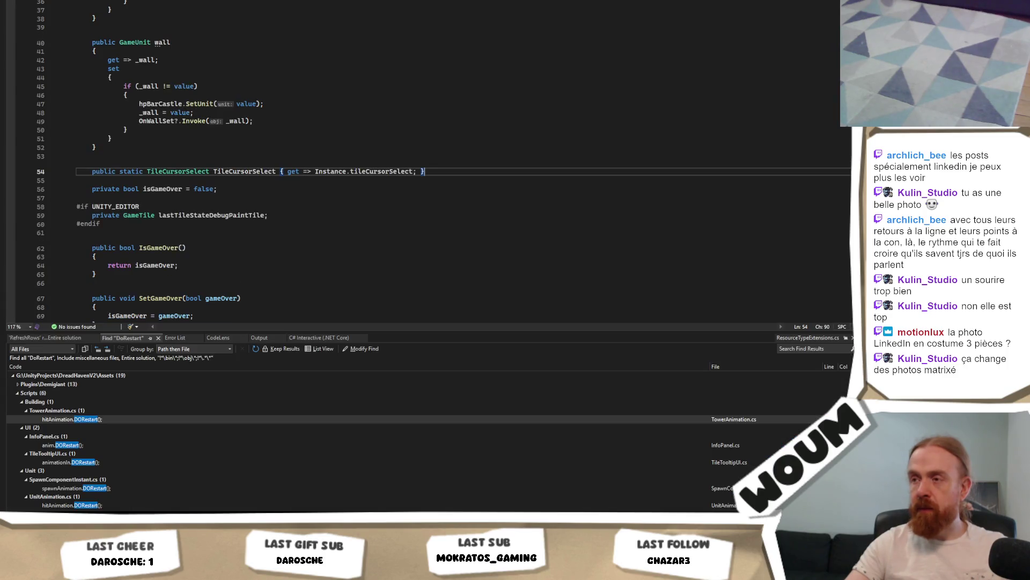
Inspect the TileCursorSelect property and try, then remove, a '?' null check after GameController.
left_click(407, 160)
left_click(411, 171)
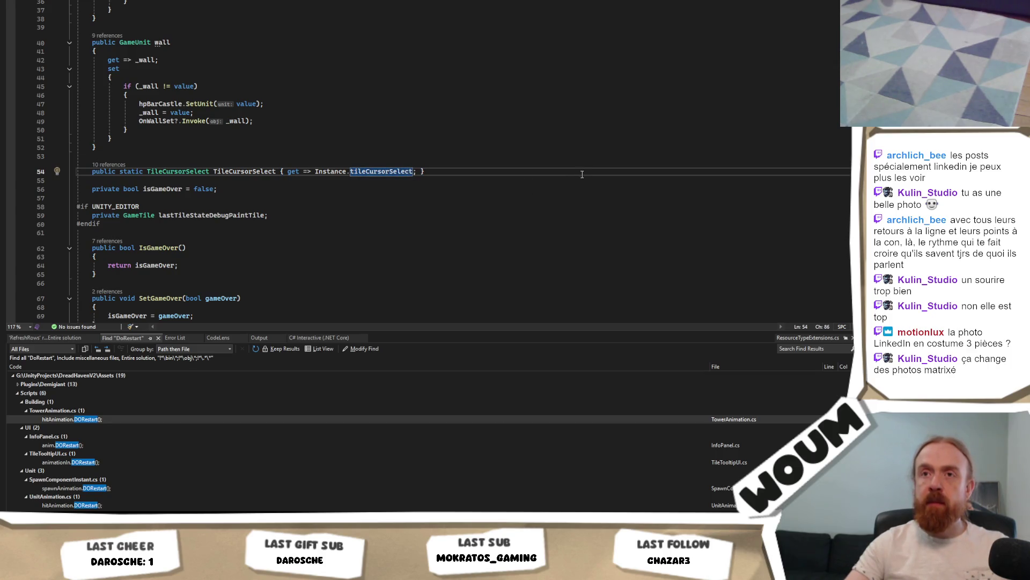
key("alt+Tab")
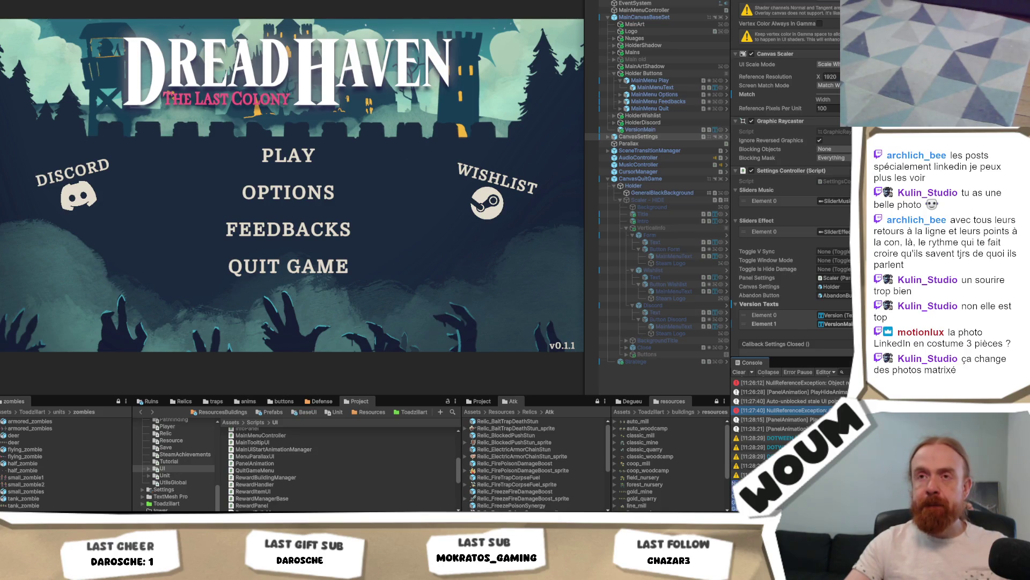
key("alt+Tab")
type("?")
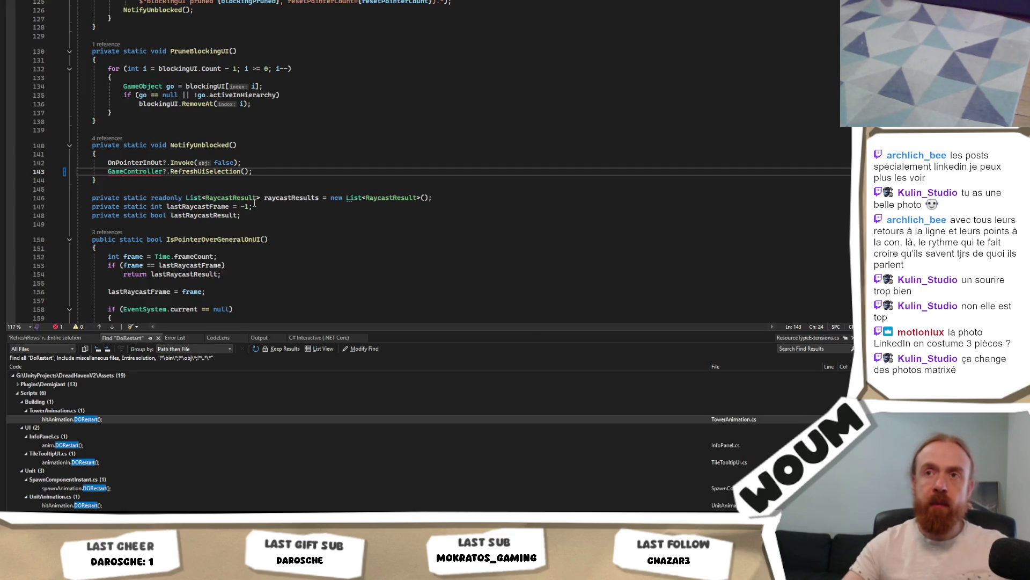
key("BackSpace")
Jump to the RefreshUiSelection definition and check where TileCursorSelect is used.
double_click(199, 171)
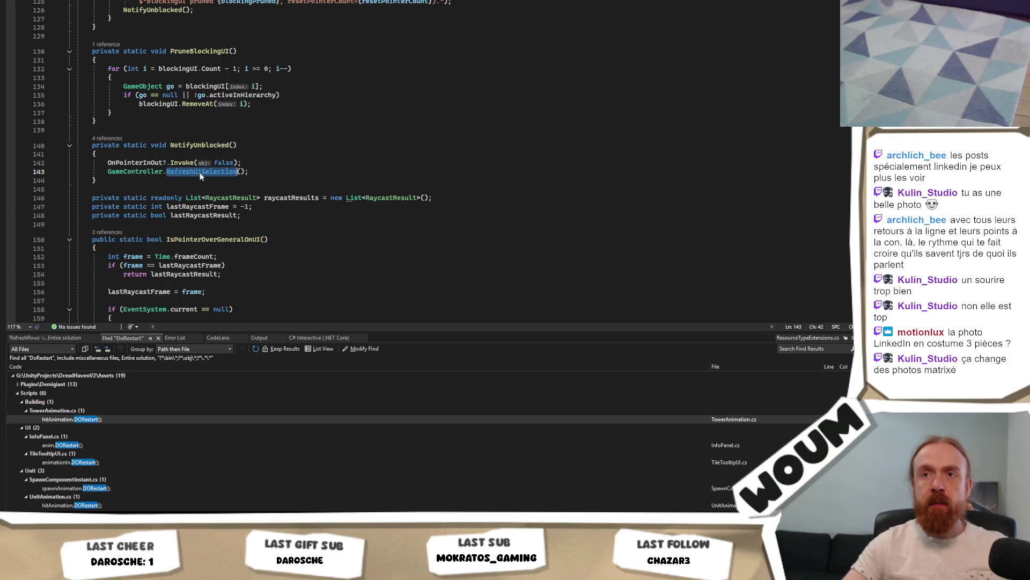
key("F12")
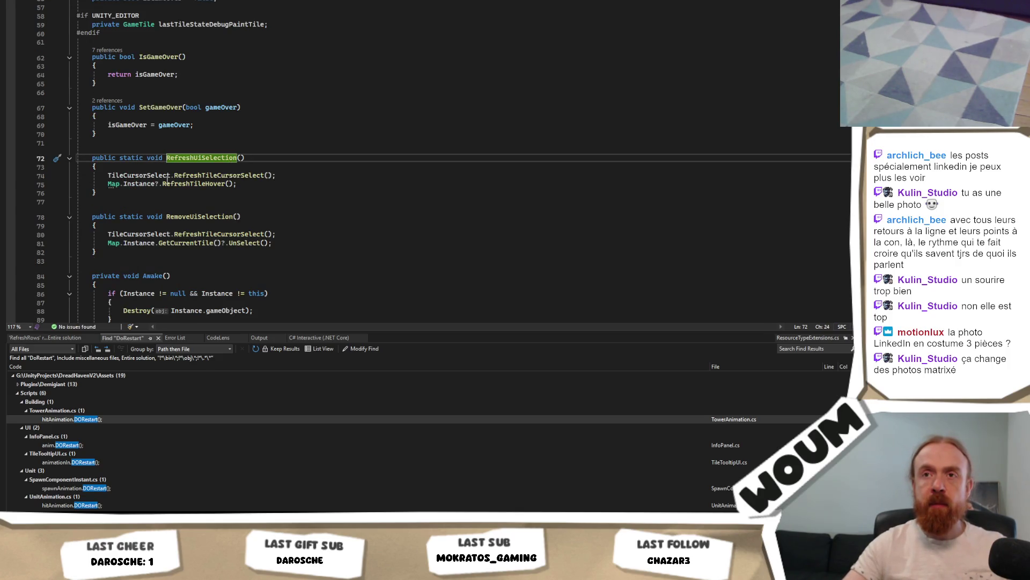
left_click(170, 176)
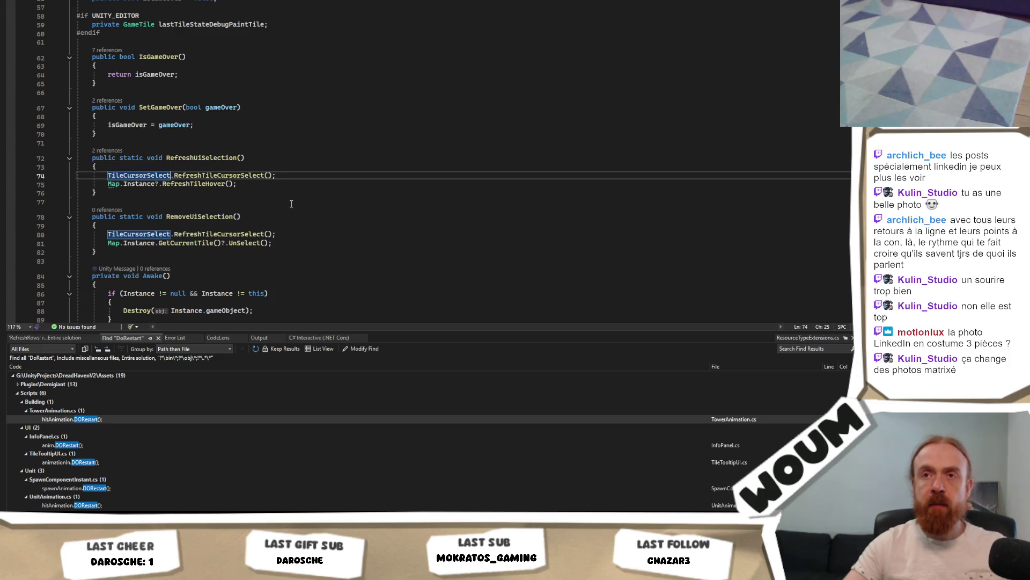
scroll(292, 204, "up", 2)
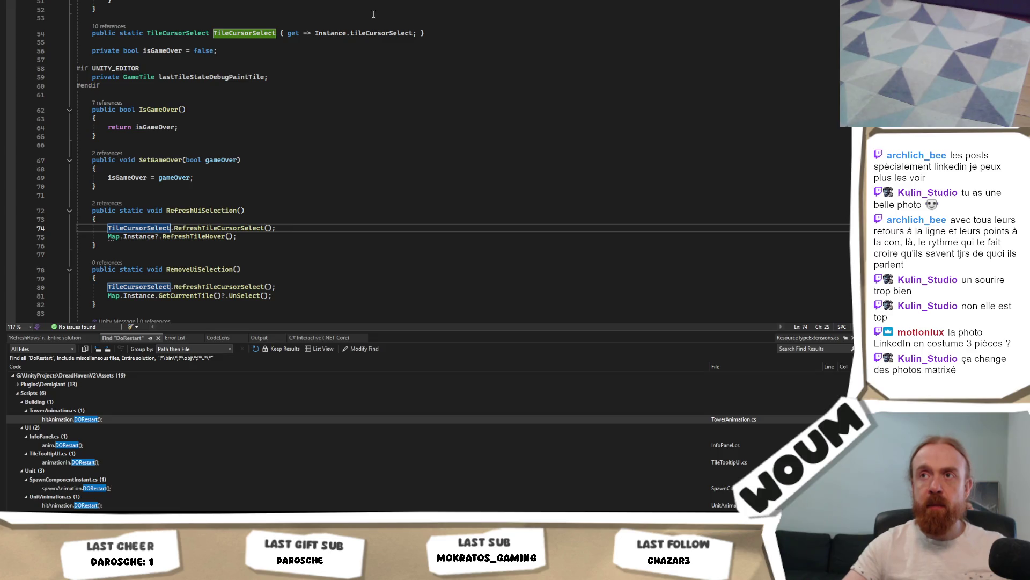
Change line 54 to Instance?.tileCursorSelect and return to Unity to test it.
left_click(352, 33)
type("?")
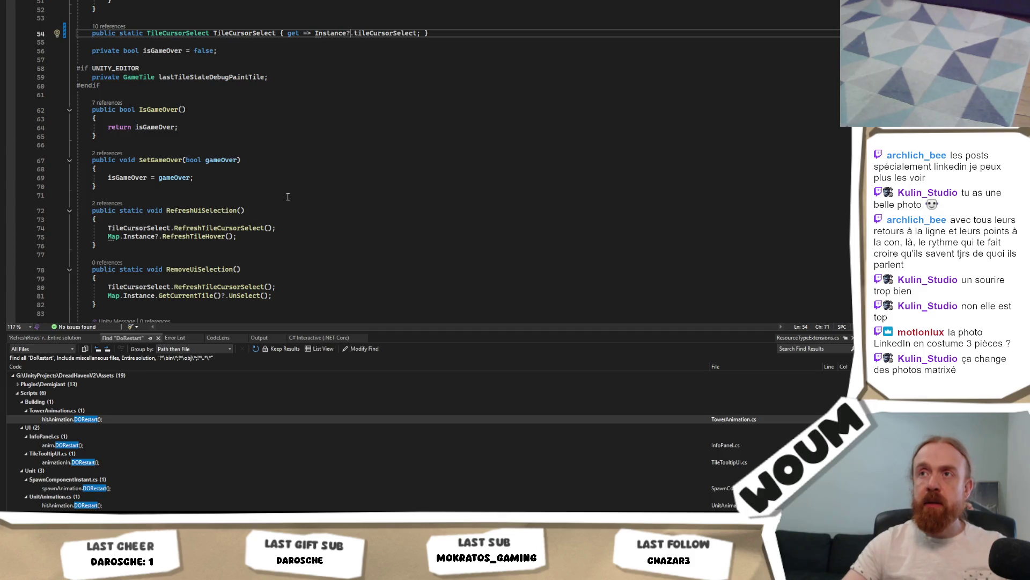
key("alt+Tab")
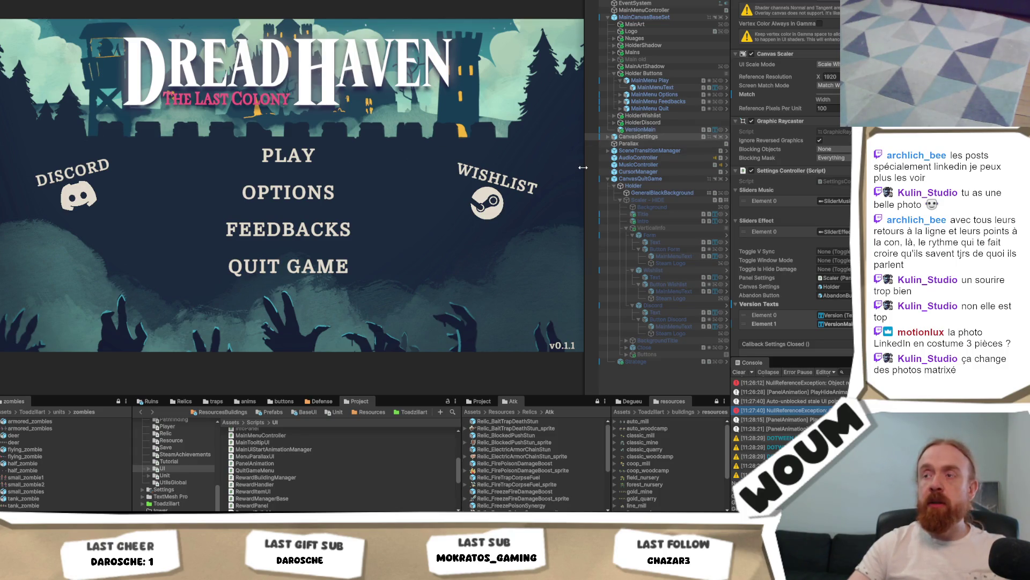
Widen the Game view slightly, then bring Visual Studio's GeneralOnUI code back to the front.
mouse_move(583, 167)
left_mouse_down()
mouse_move(604, 170)
mouse_move(583, 172)
left_mouse_up()
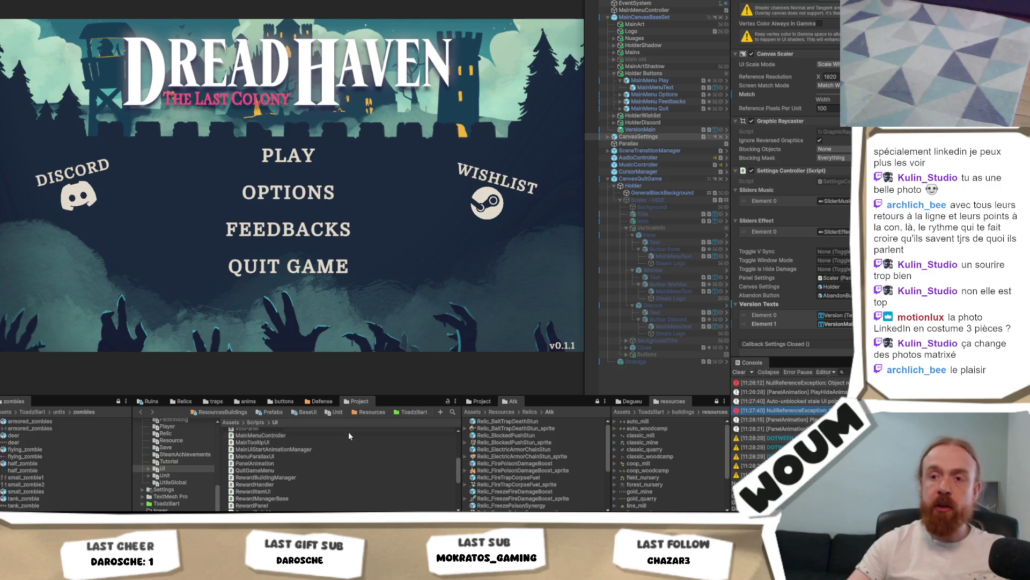
key("alt+Tab")
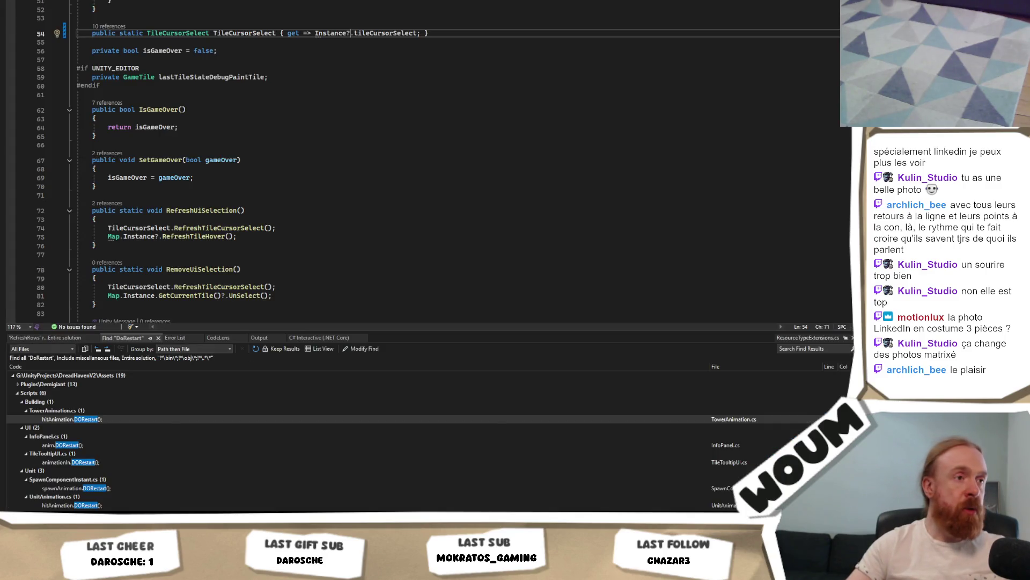
key("alt+Tab")
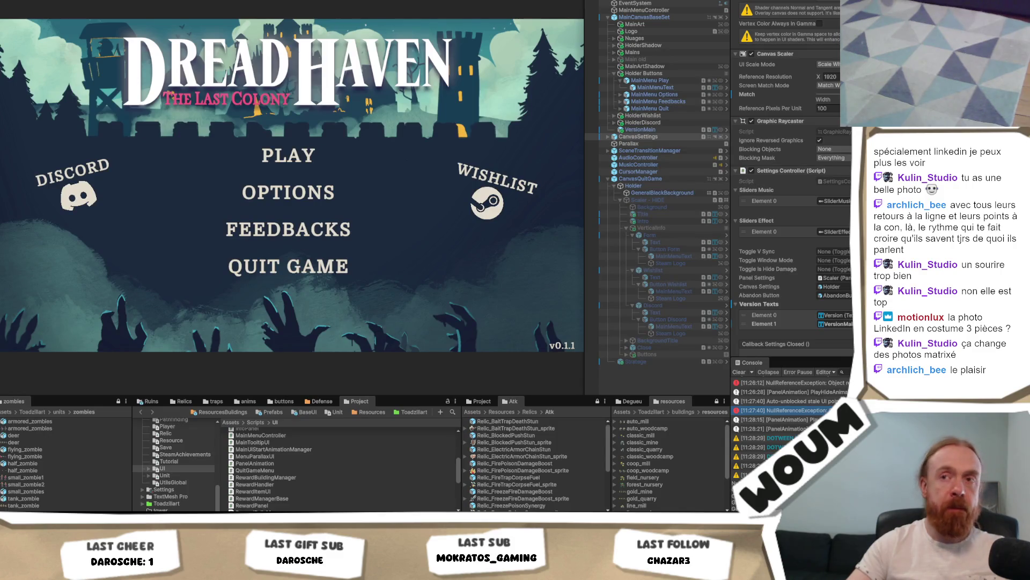
key("alt+Tab")
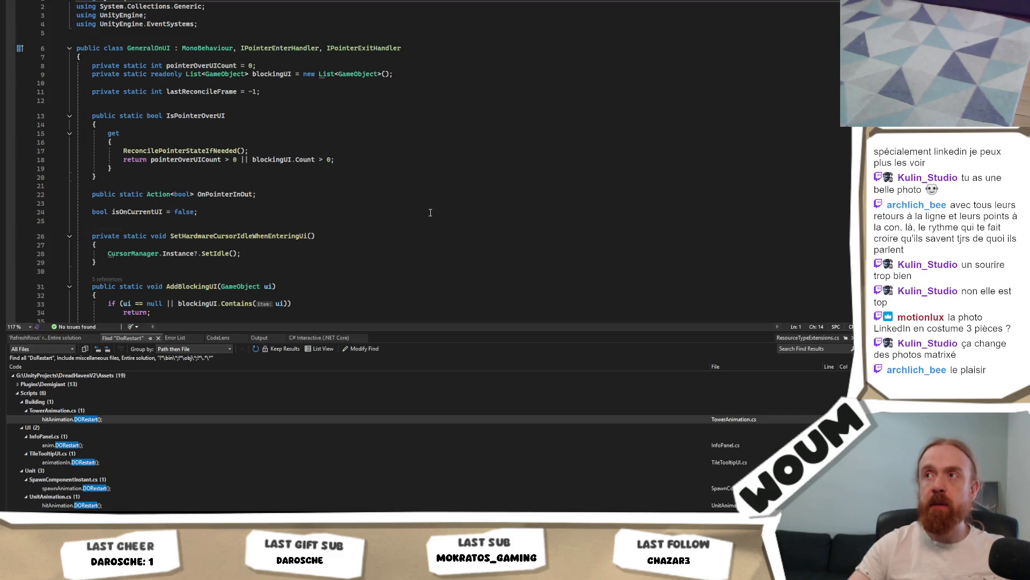
Look over ReconcilePointerState in GeneralOnUI.cs around line 109, then return to Unity.
scroll(430, 212, "down", 20)
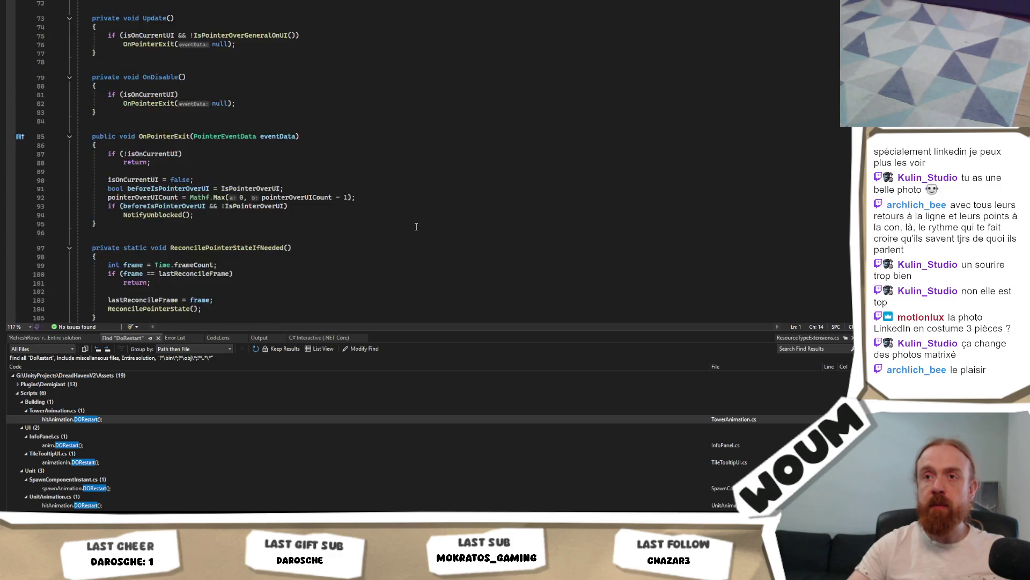
scroll(416, 227, "down", 5)
left_click(415, 227)
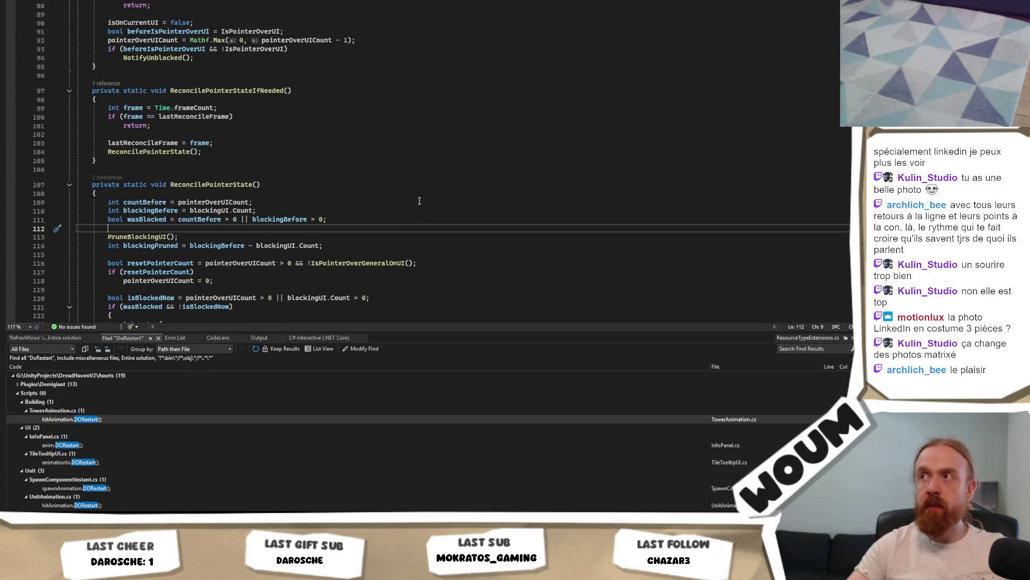
left_click(420, 206)
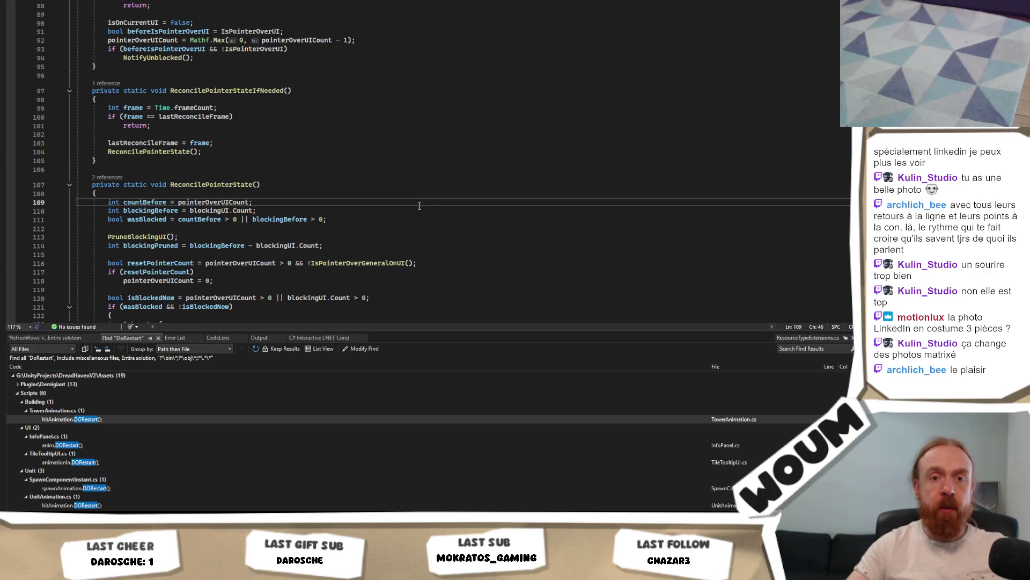
scroll(420, 206, "up", 20)
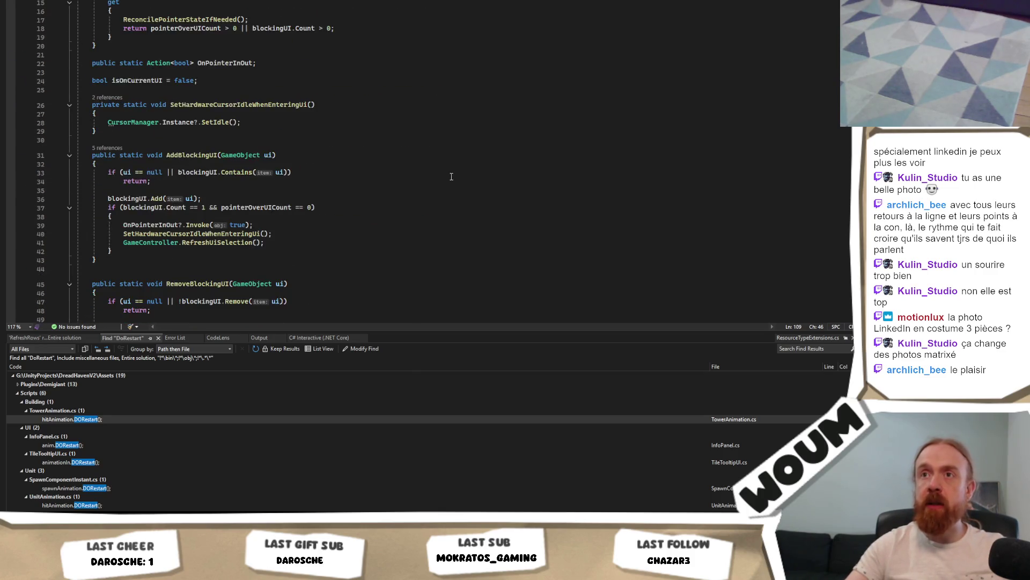
scroll(451, 177, "up", 5)
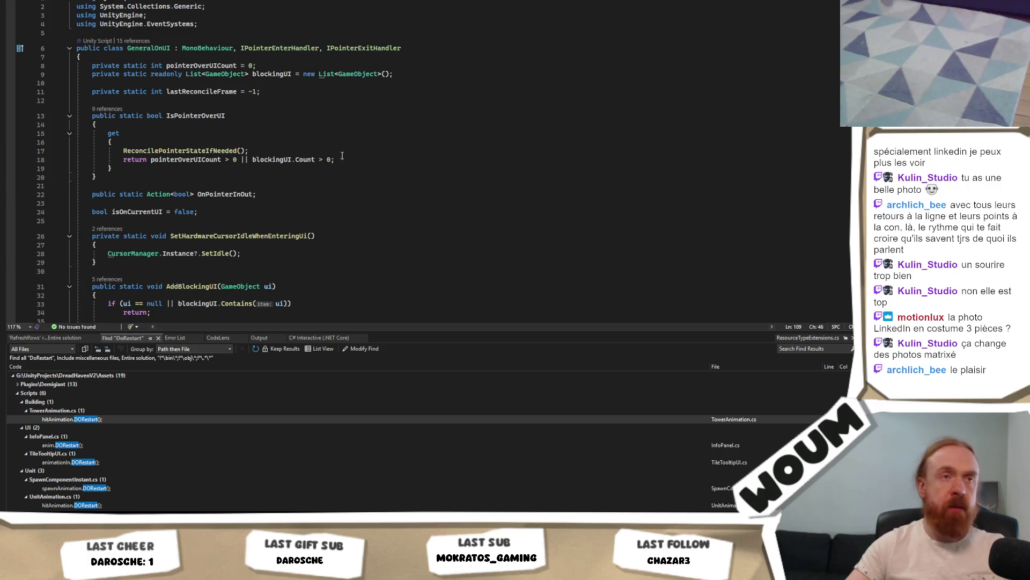
left_click(414, 187)
key("alt+Tab")
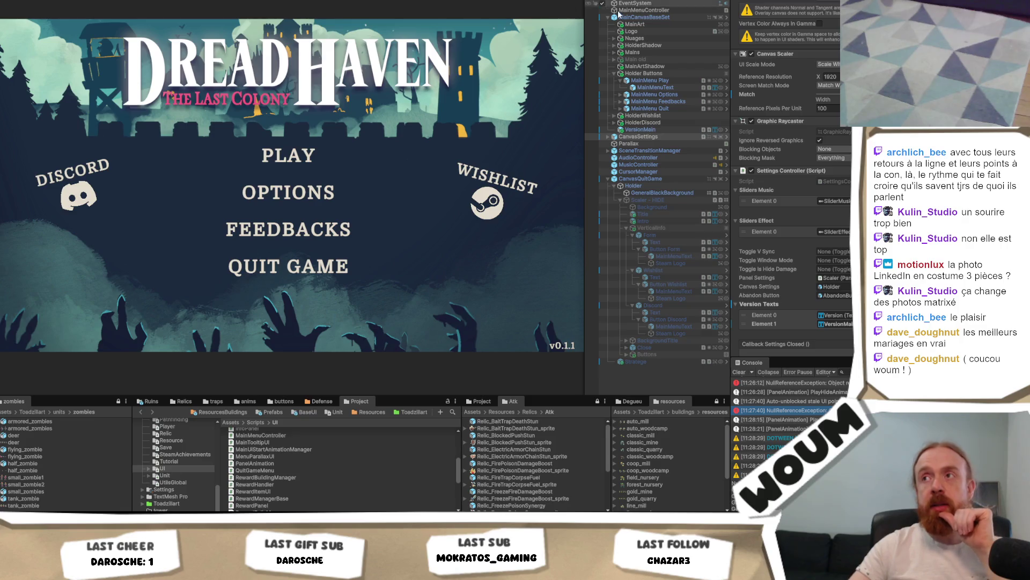
Select MainMenuController, then CanvasQuitGame to view its Canvas and Canvas Scaler components.
left_click(654, 11)
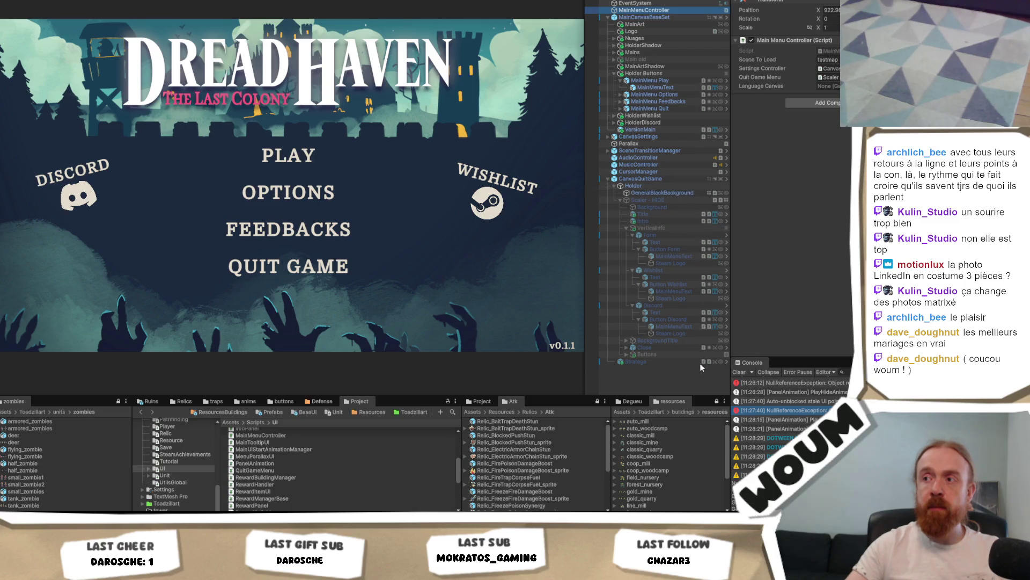
left_click(684, 178)
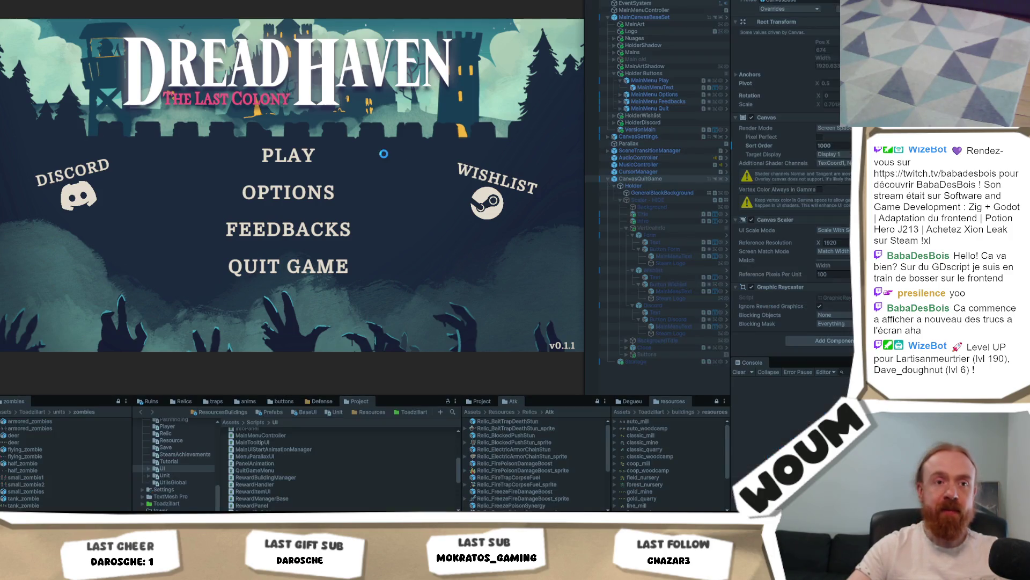
Open QuitGameMenu.cs in Visual Studio and check the HasCompletedAllActions method.
key("alt+Tab")
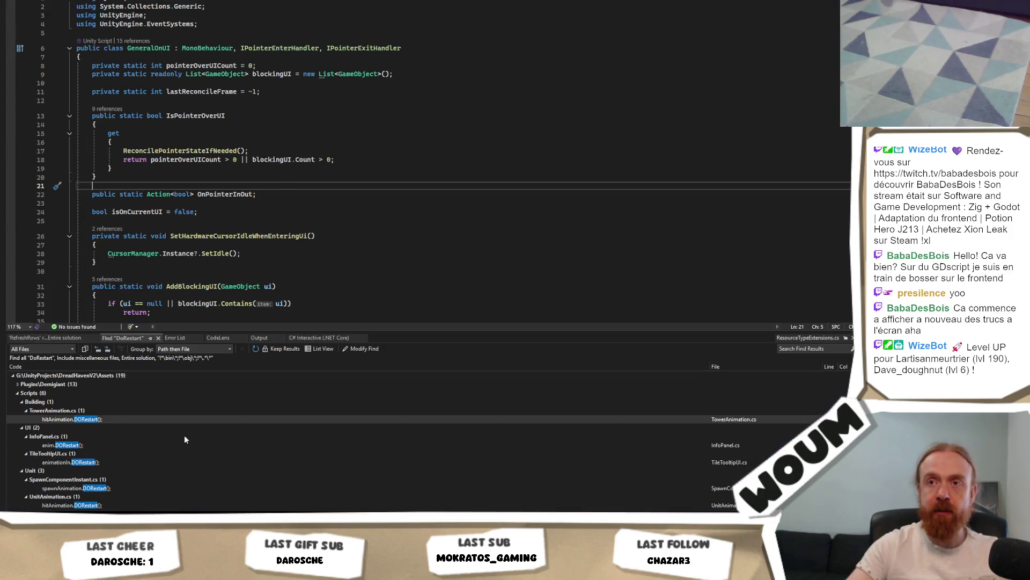
key("ctrl+Tab")
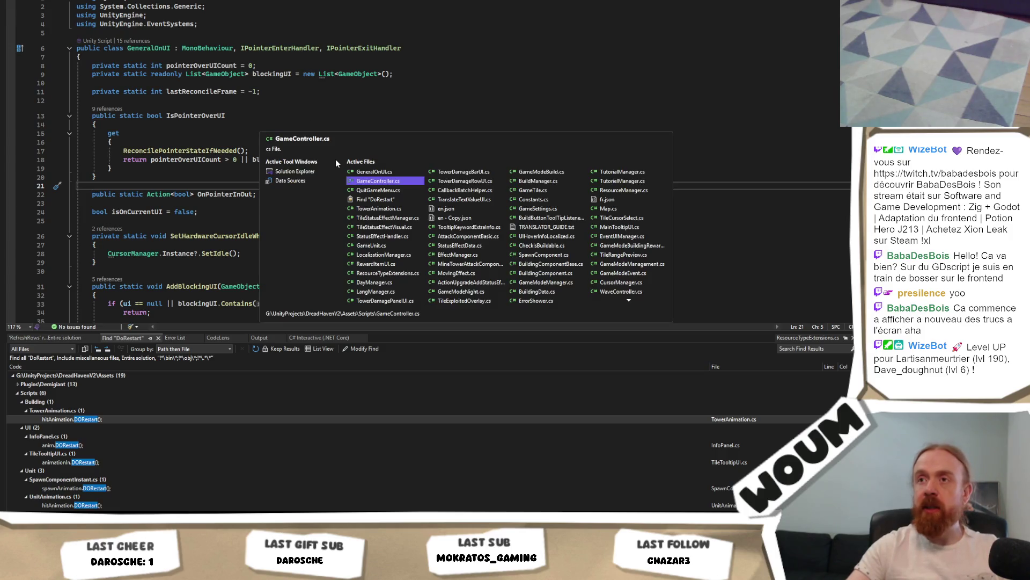
key("ctrl+Tab")
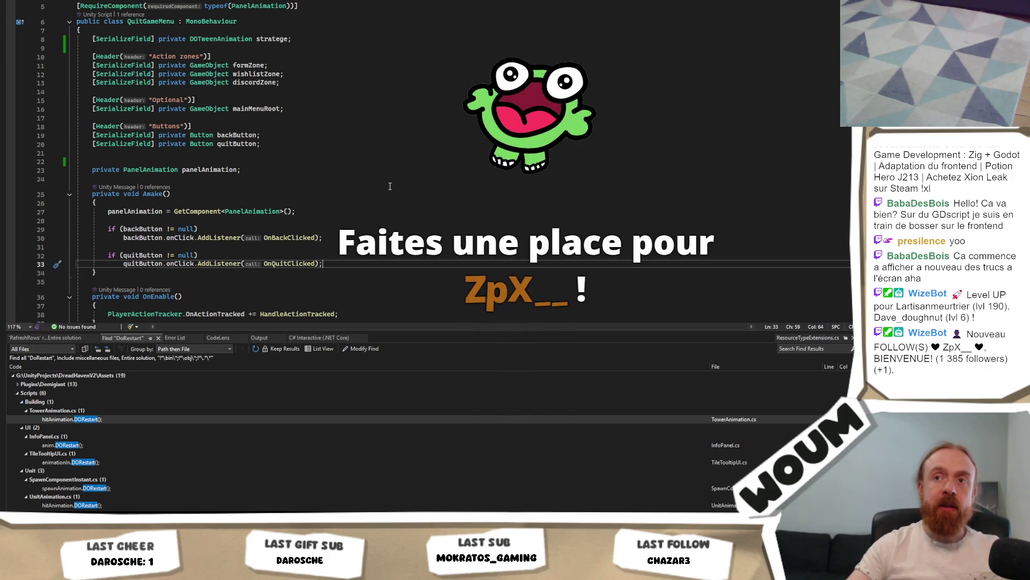
scroll(382, 196, "down", 5)
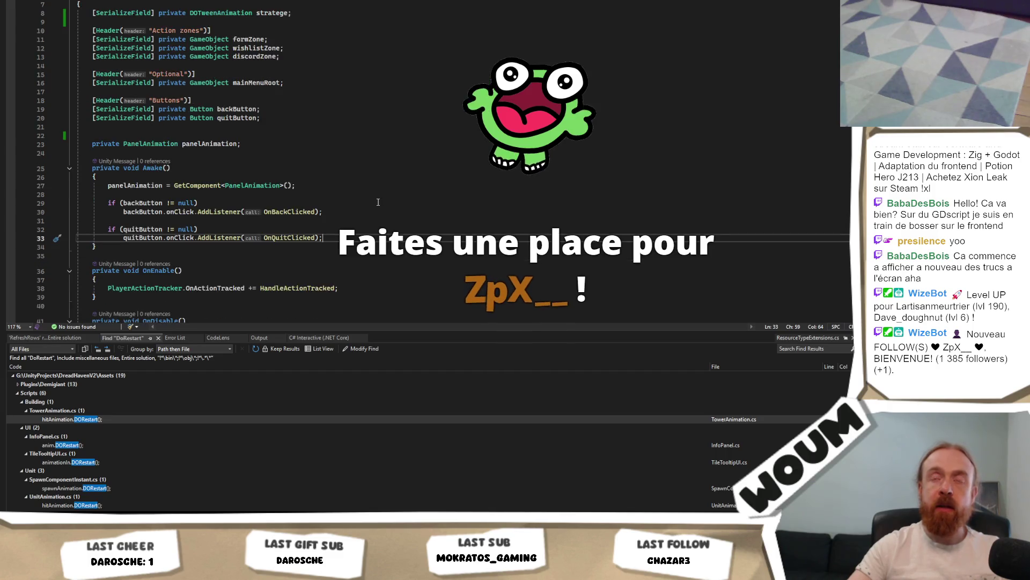
scroll(380, 208, "down", 11)
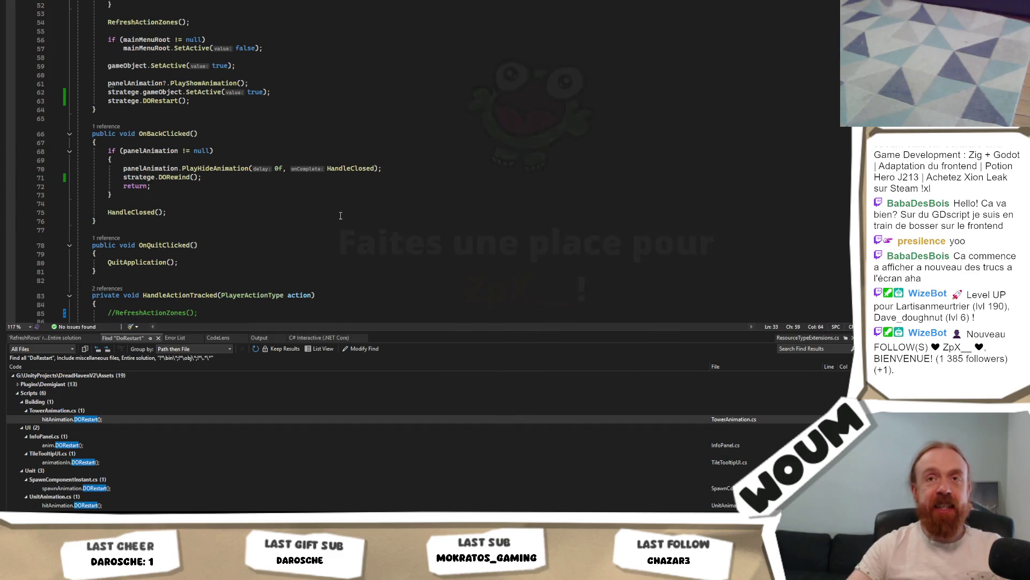
scroll(336, 228, "down", 9)
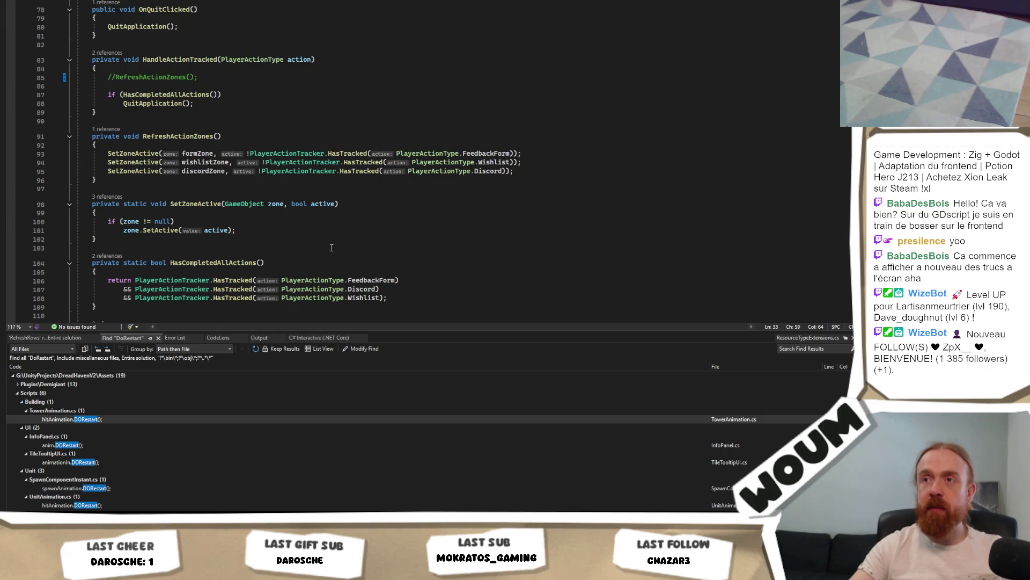
scroll(332, 247, "down", 3)
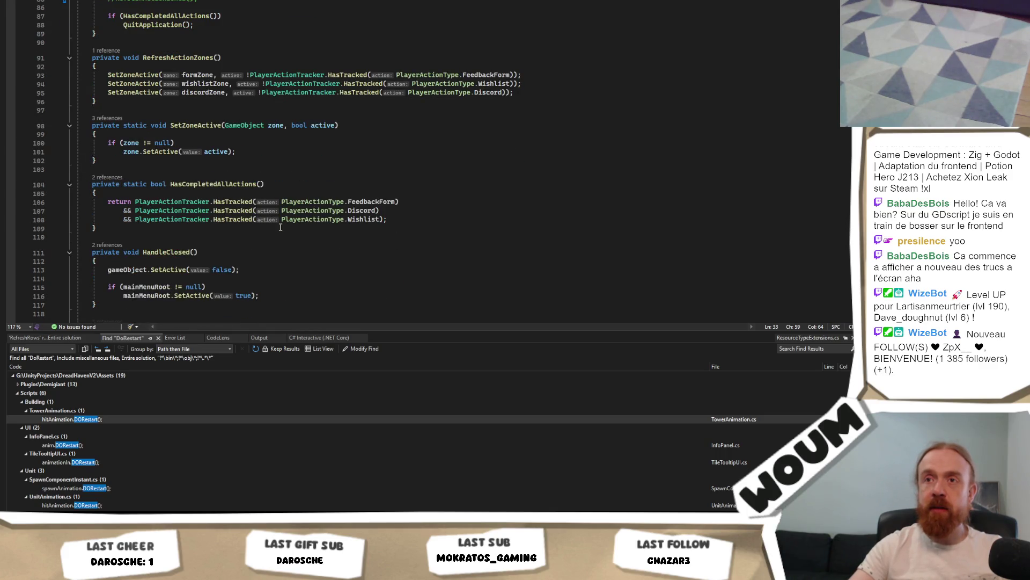
left_click(236, 187)
scroll(273, 232, "up", 5)
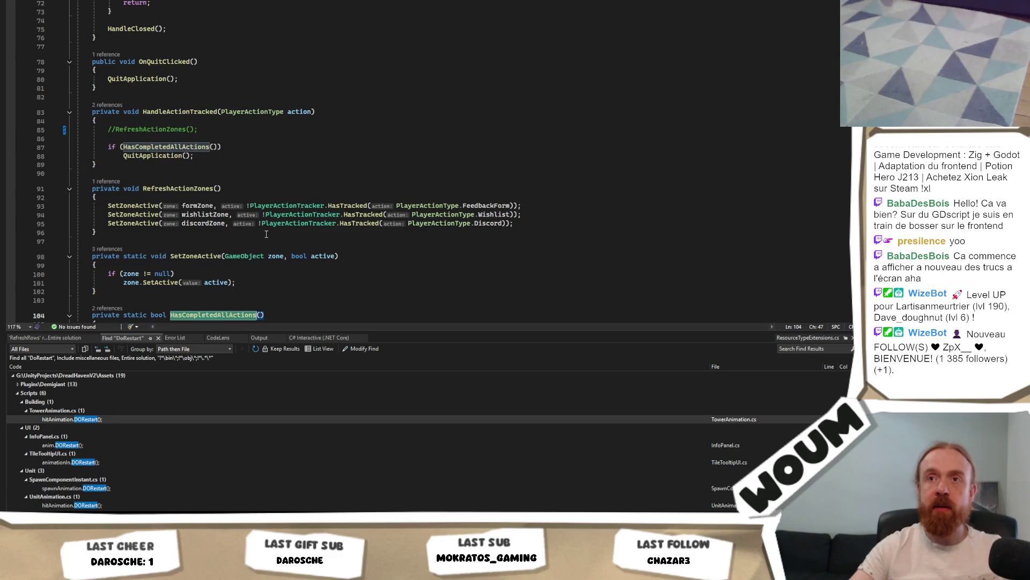
Wrap the HasCompletedAllActions() QuitApplication() check in a /* */ block comment, then return to Unity.
left_click(112, 144)
type("//")
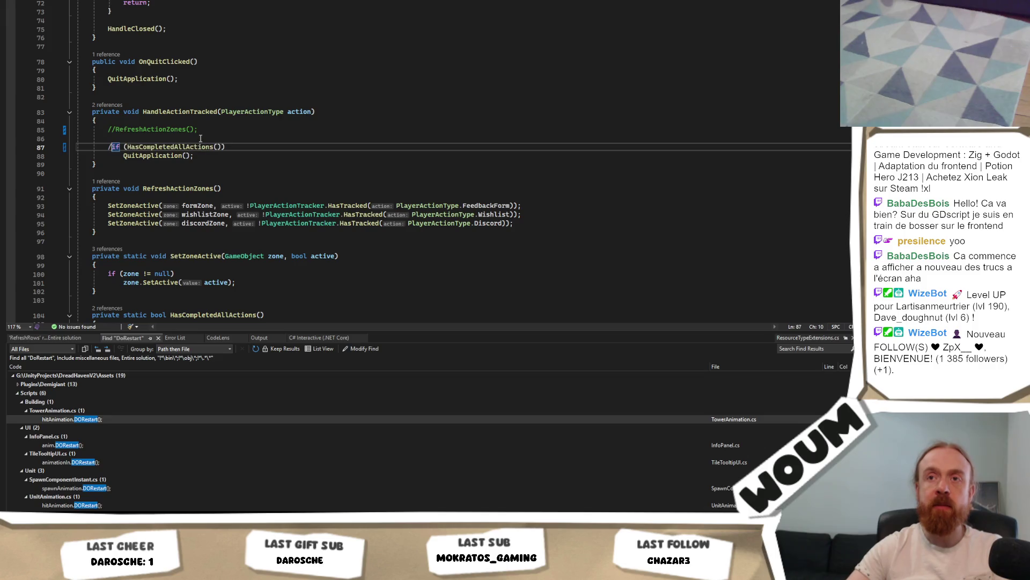
key("Delete")
type("*")
key("Down")
key("Down")
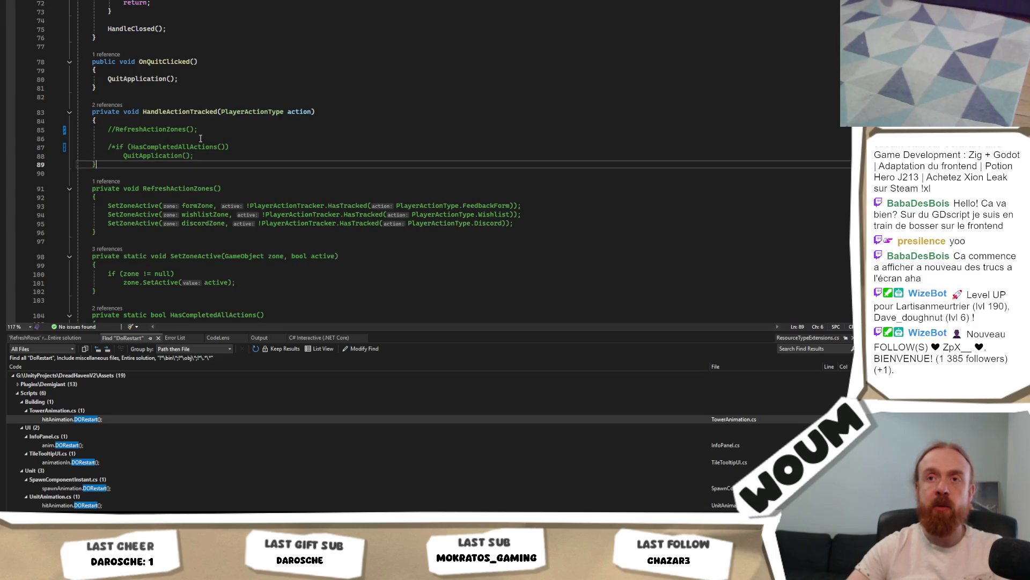
key("Up")
key("End")
type("*/")
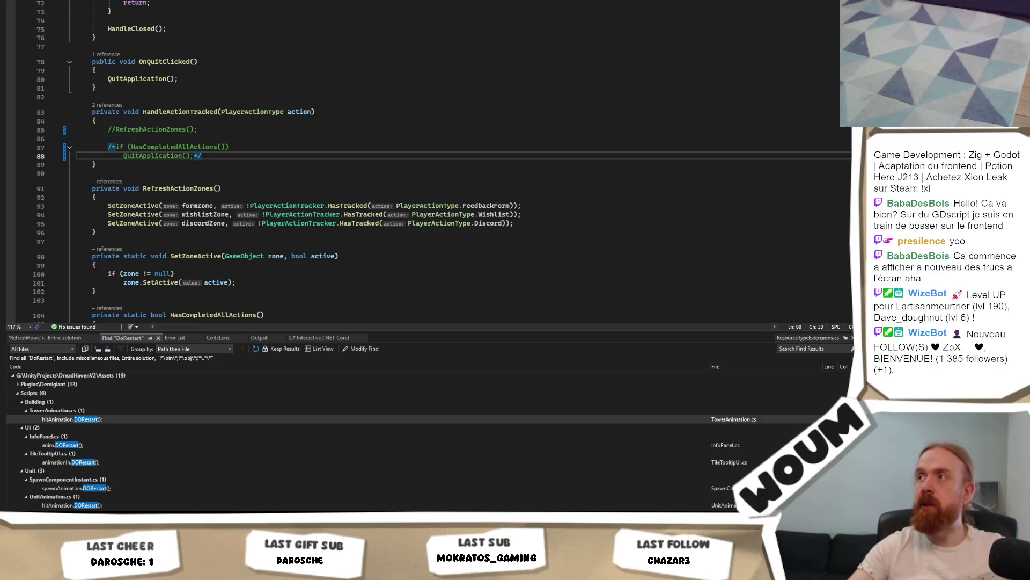
key("alt+Tab")
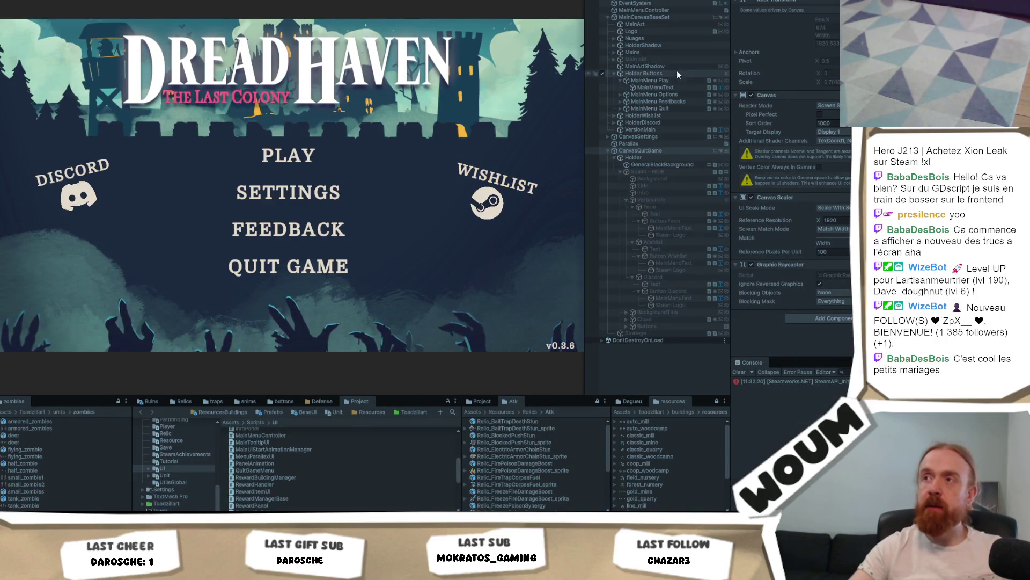
Clear All Player Prefs via CanvasSettings' Settings Controller and save the scene.
left_click(673, 137)
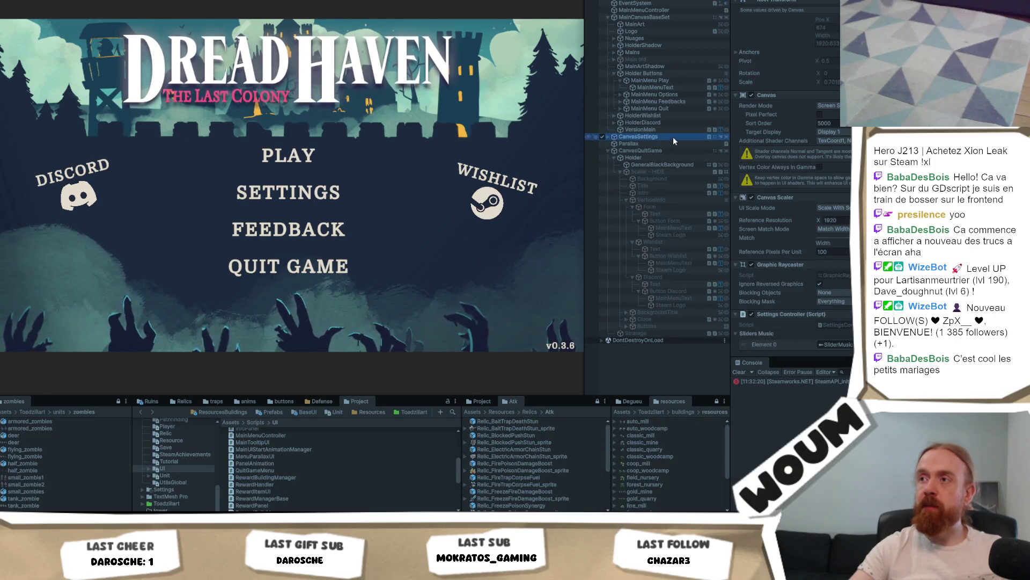
scroll(789, 244, "down", 5)
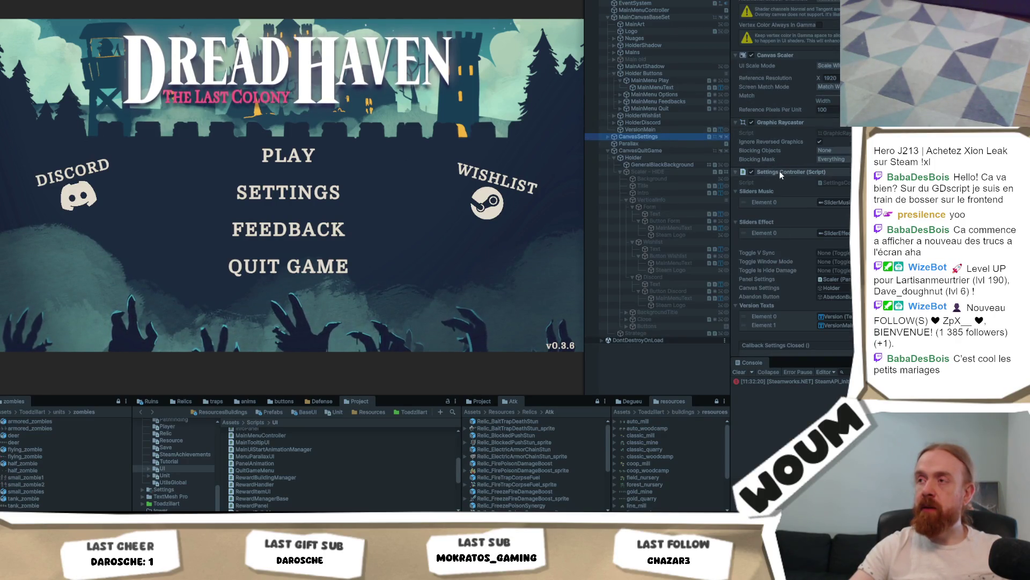
right_click(779, 171)
left_click(838, 309)
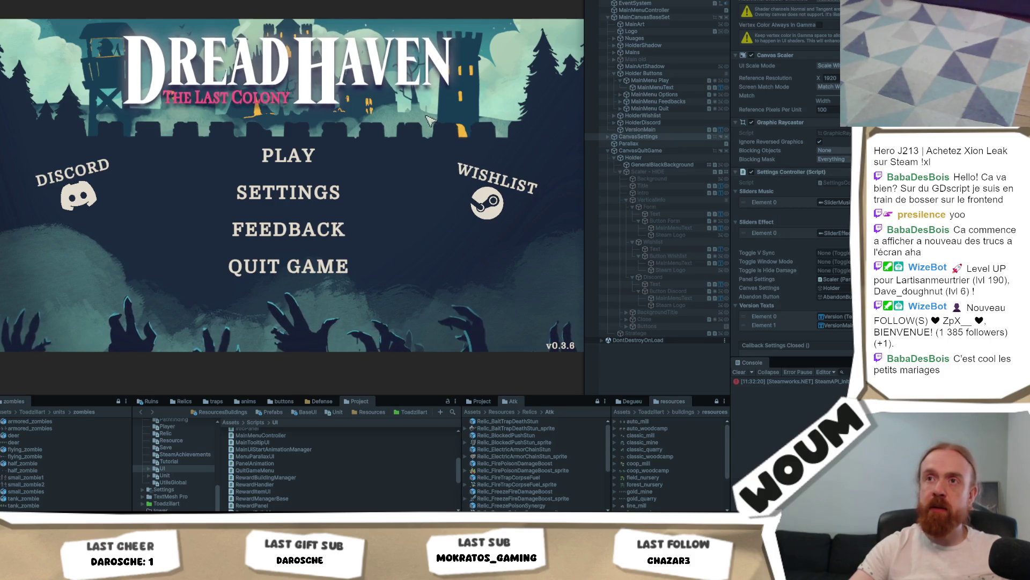
key("ctrl+s")
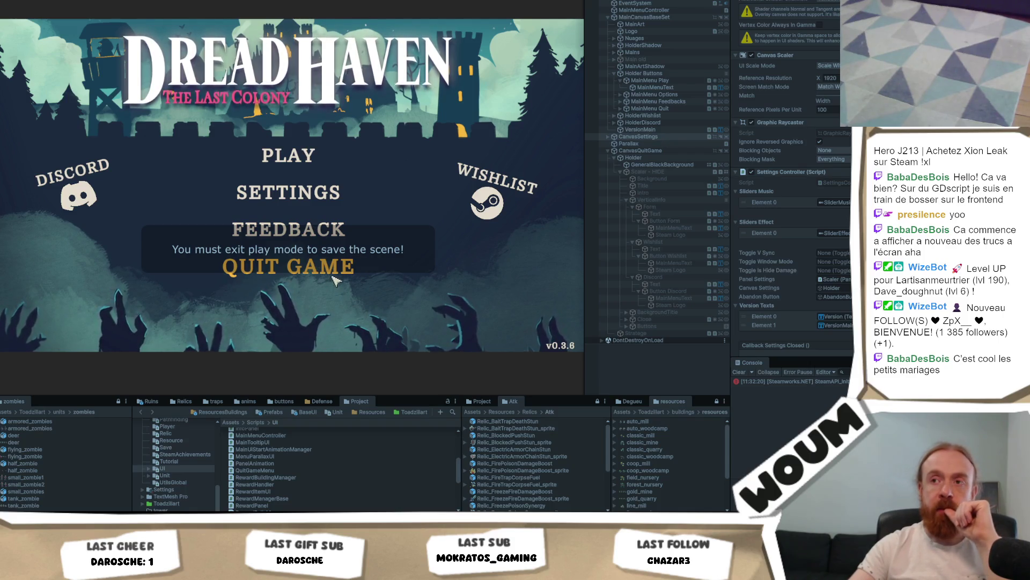
Quit from the main menu, dismiss the DreadHaven Playtest message with OK, then quit again.
left_click(333, 280)
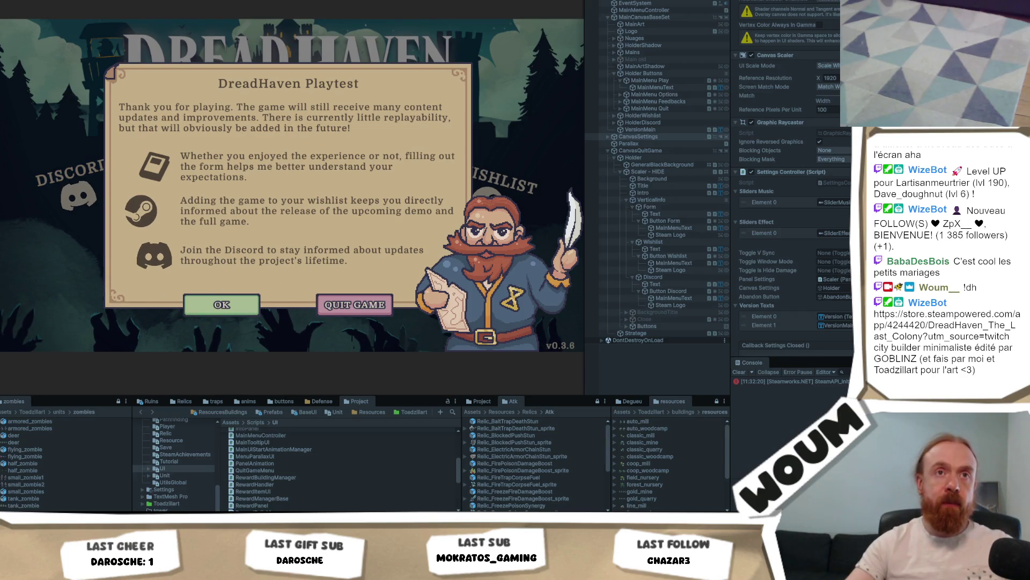
left_click(240, 311)
left_click(240, 311)
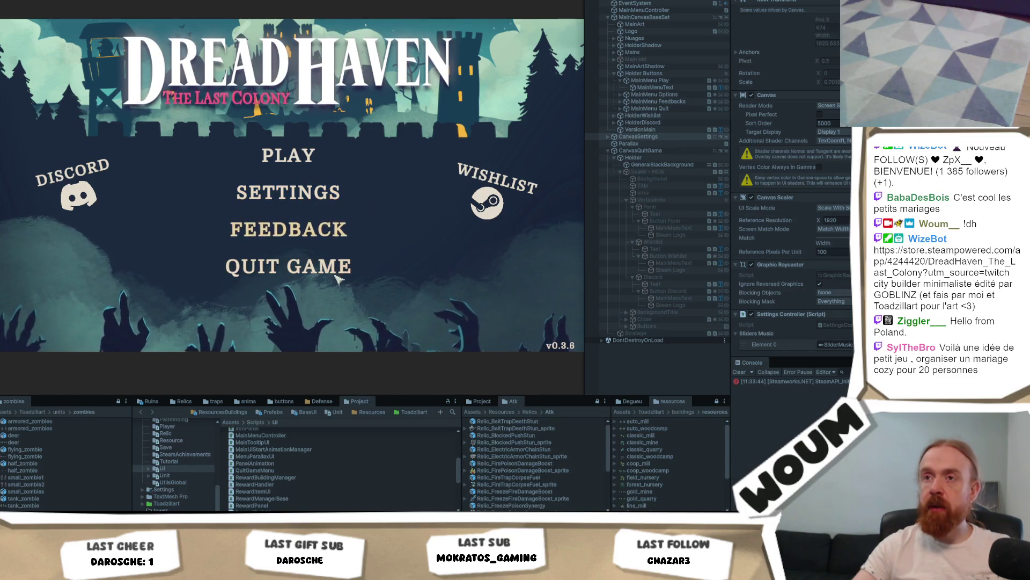
left_click(335, 268)
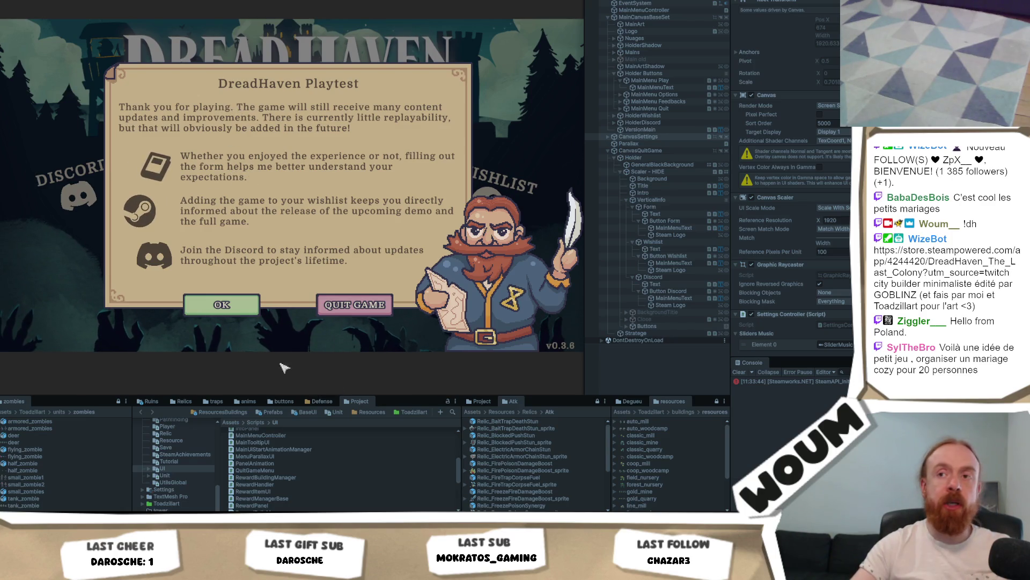
left_click(230, 313)
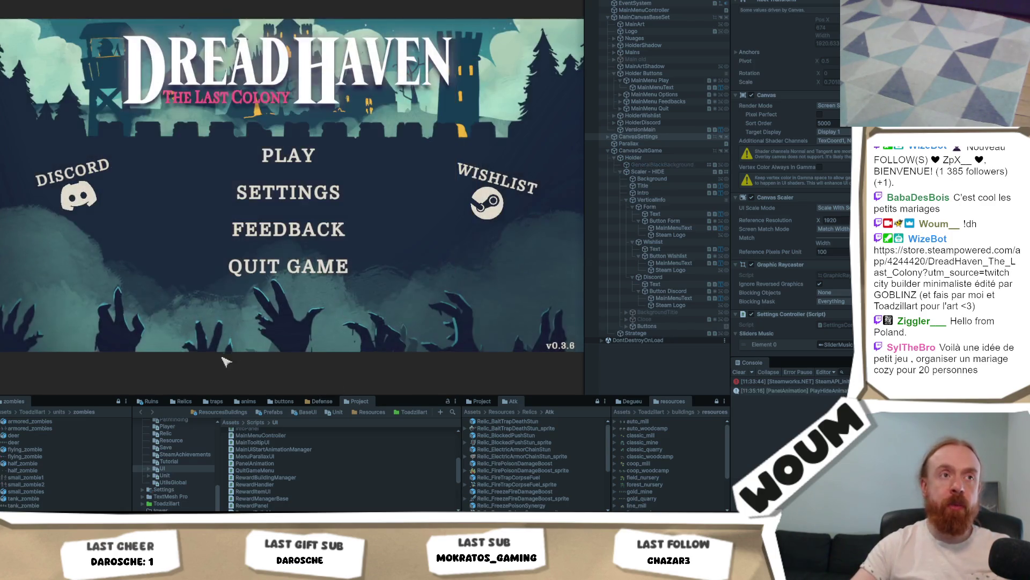
left_click(272, 283)
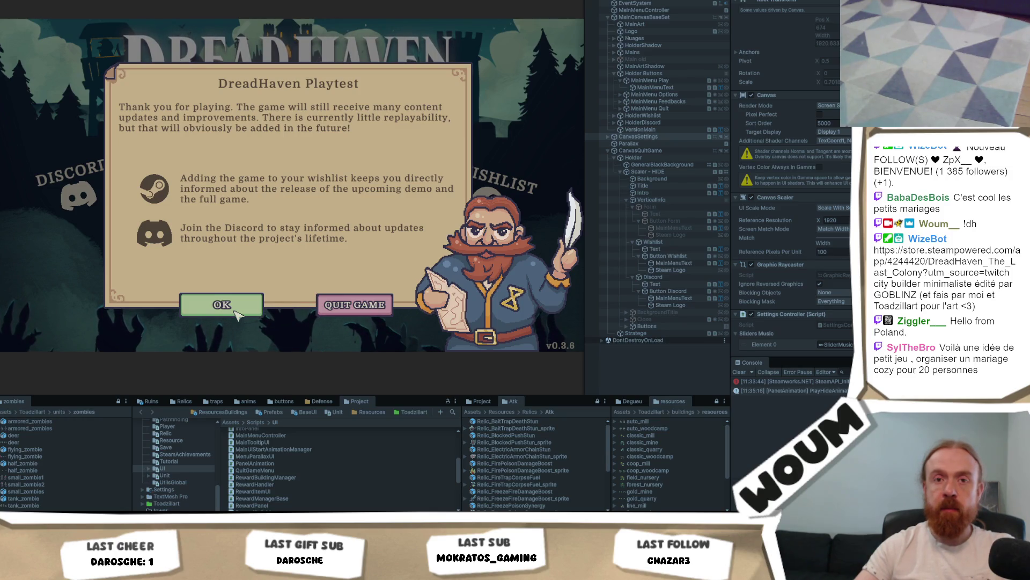
left_click(237, 314)
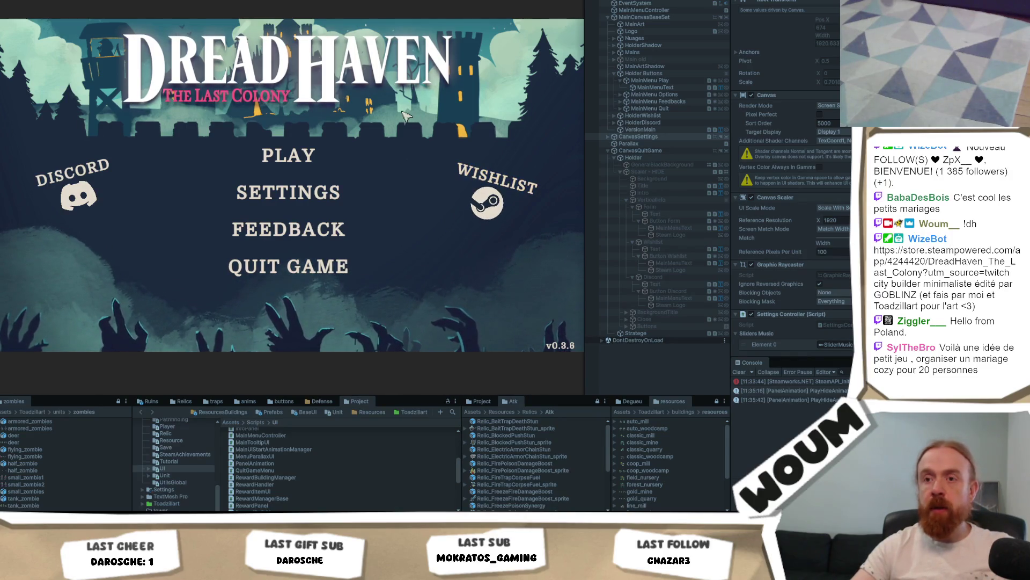
mouse_move(102, 529)
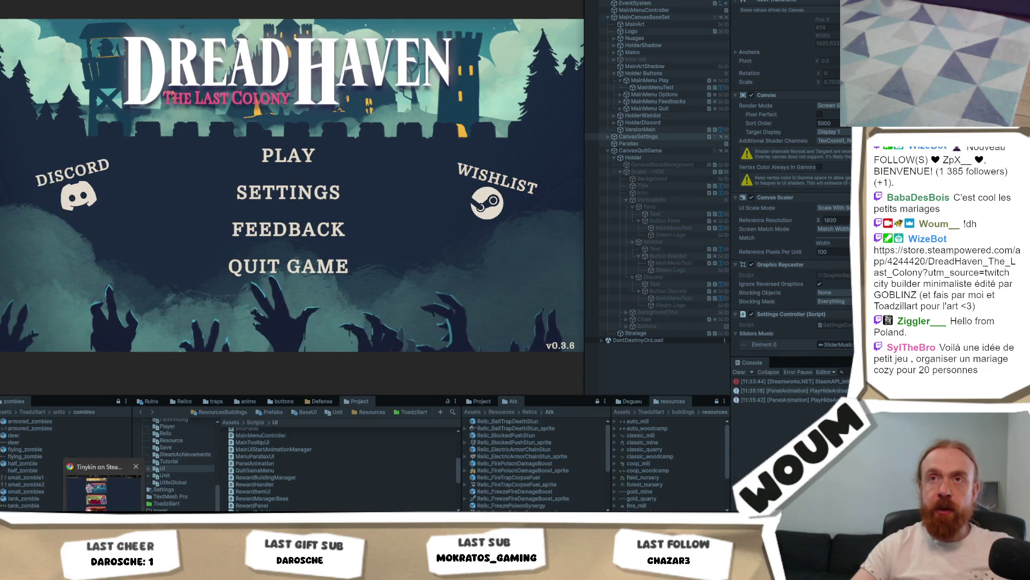
Check off 'Finir quit game menu' and 'Message playtest' in Codecks, then open the Achievements card.
left_click(102, 486)
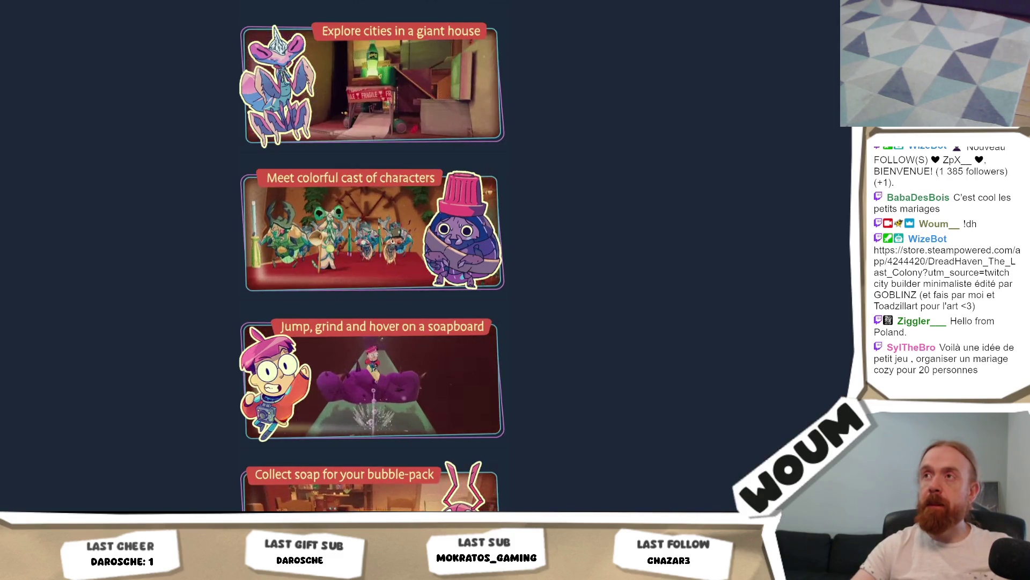
key("alt+Tab")
left_click(80, 95)
left_click(316, 107)
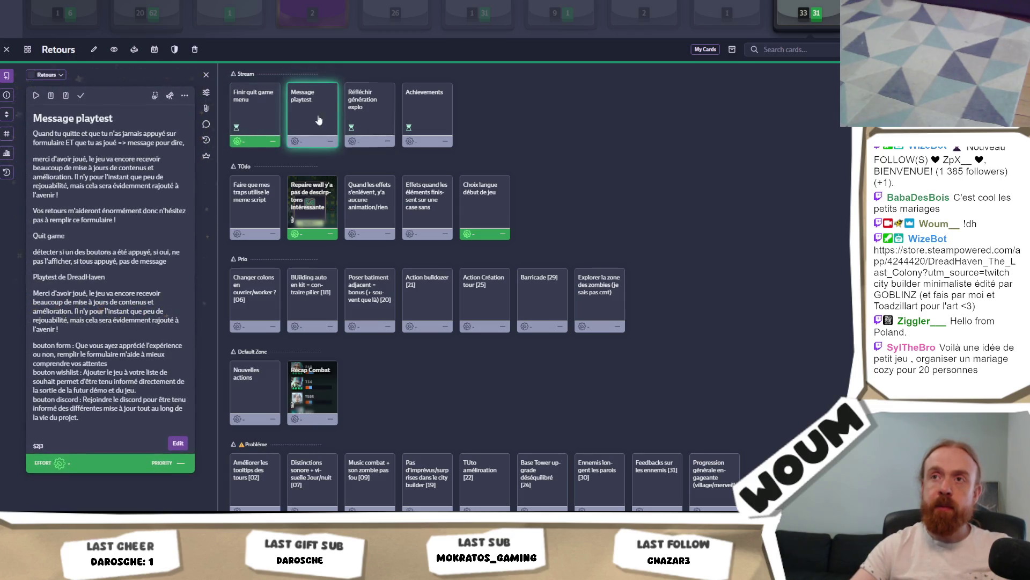
left_click(80, 95)
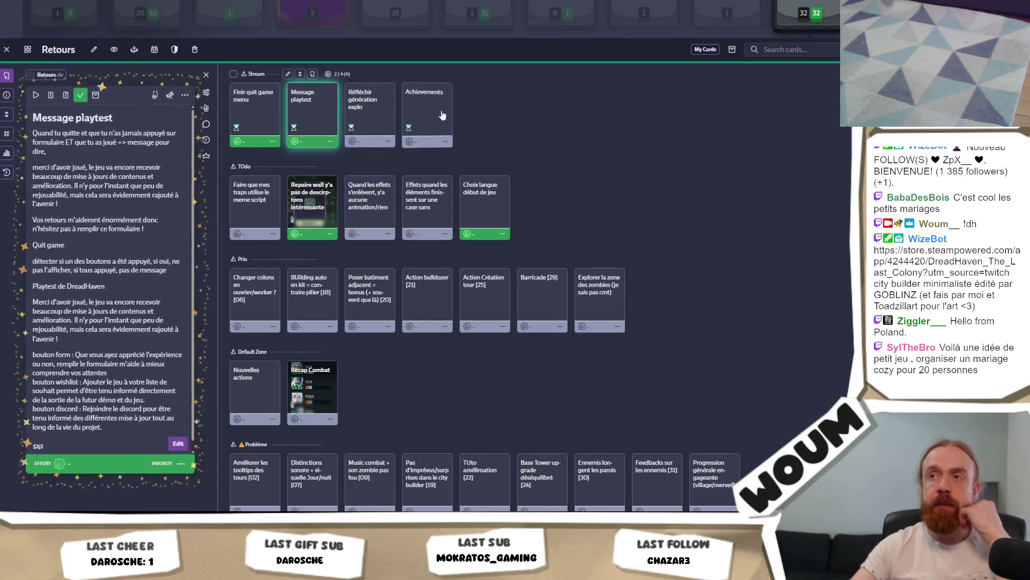
left_click(441, 111)
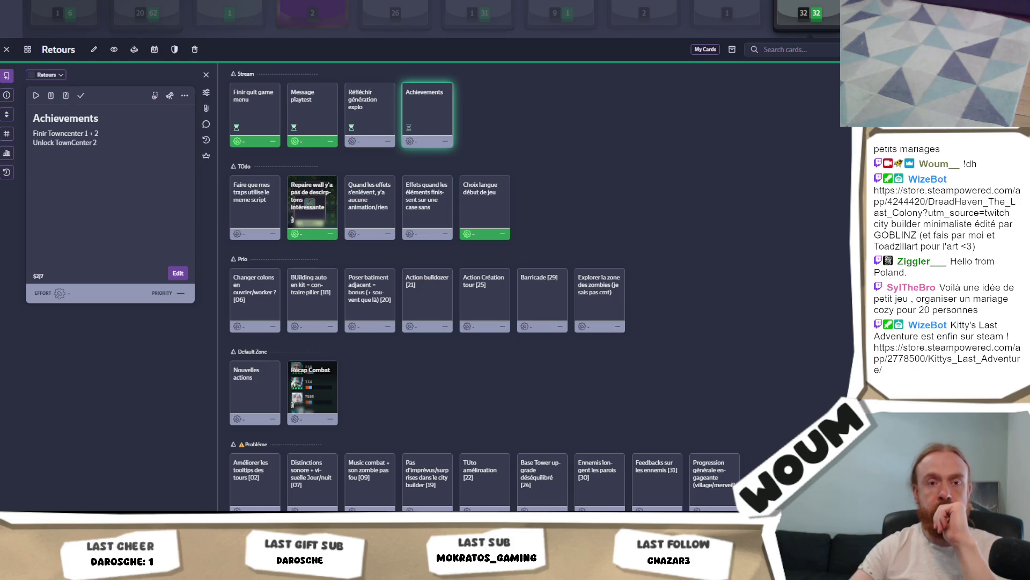
Look over HandleActionTracked, open the 'Réfléchir génération explo' card in Codecks, then return to Unity.
key("alt+Tab")
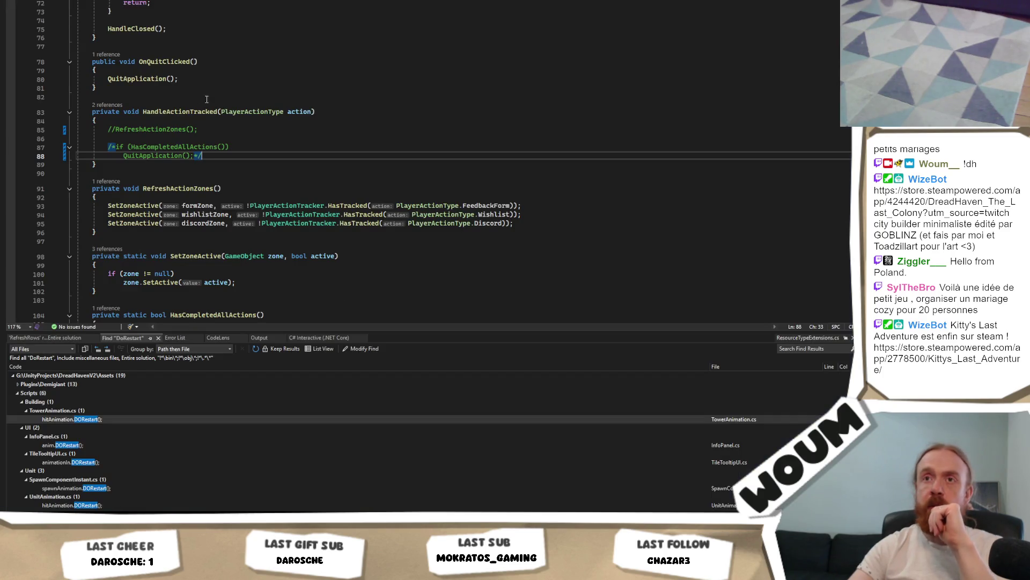
left_click(187, 113)
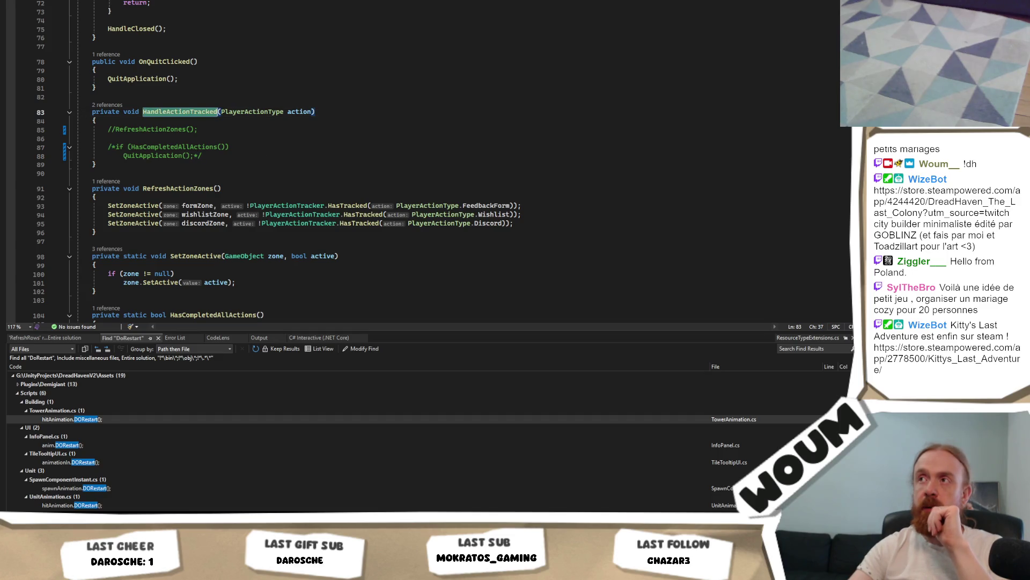
key("alt+Tab")
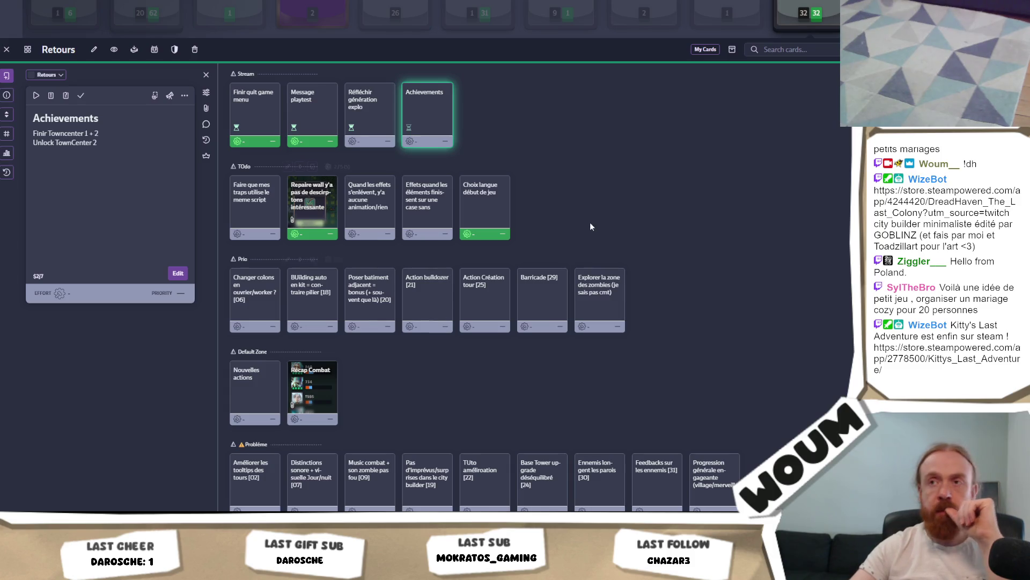
left_click(372, 124)
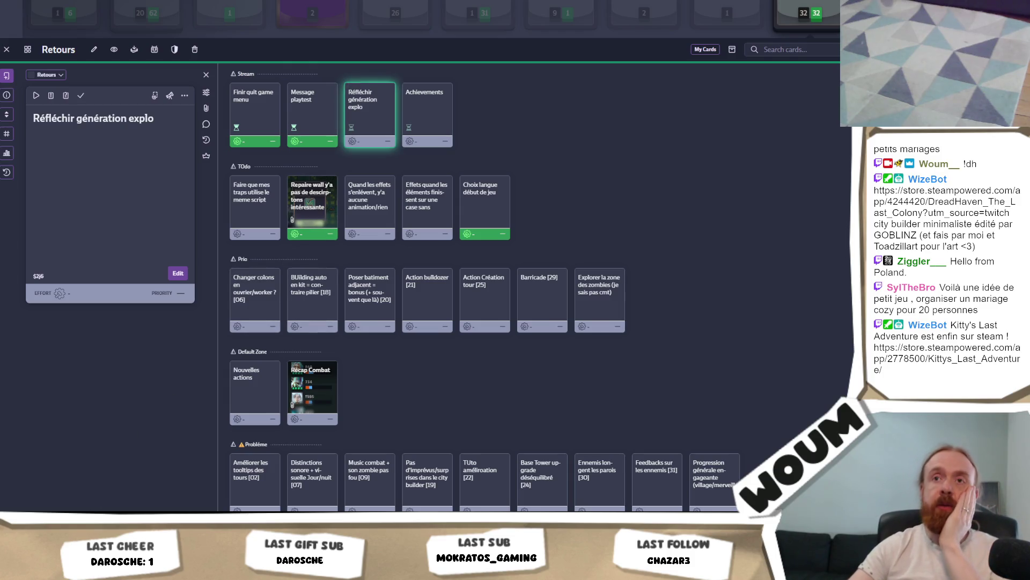
key("alt+Tab")
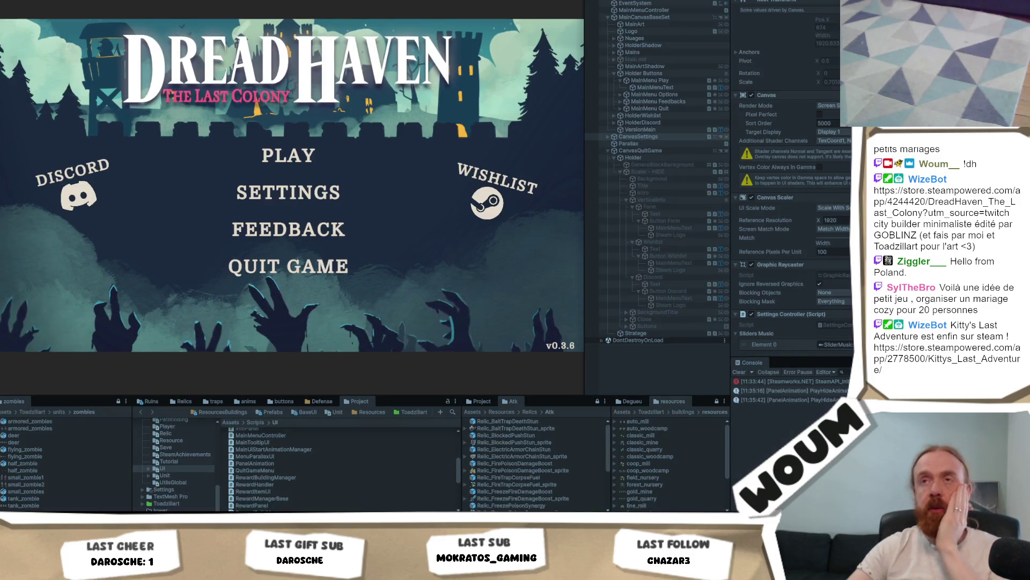
Stop play mode and bring up the File menu to pick a scene, then close it.
key("ctrl+p")
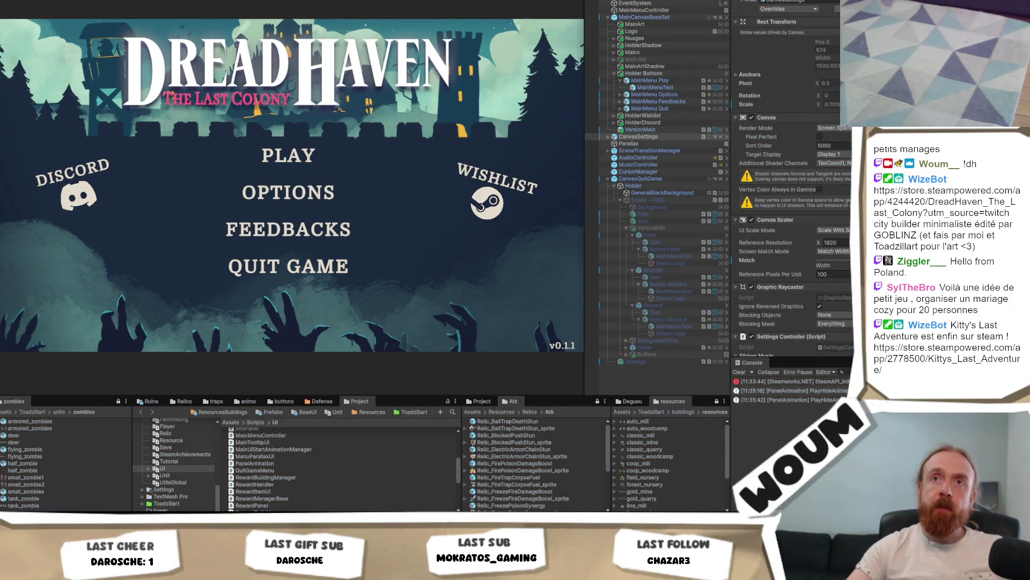
key("alt+f")
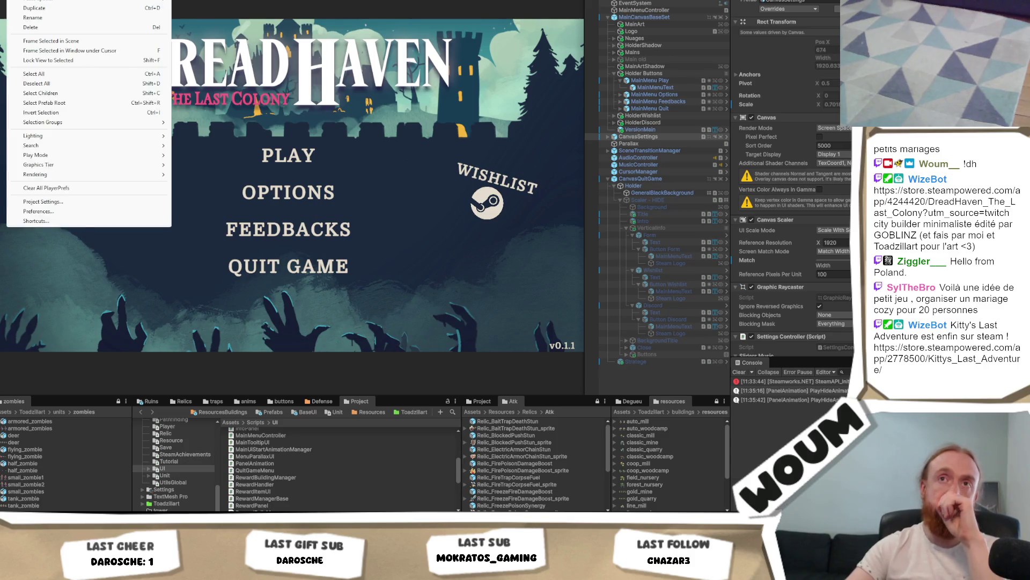
mouse_move(59, 1)
key("Escape")
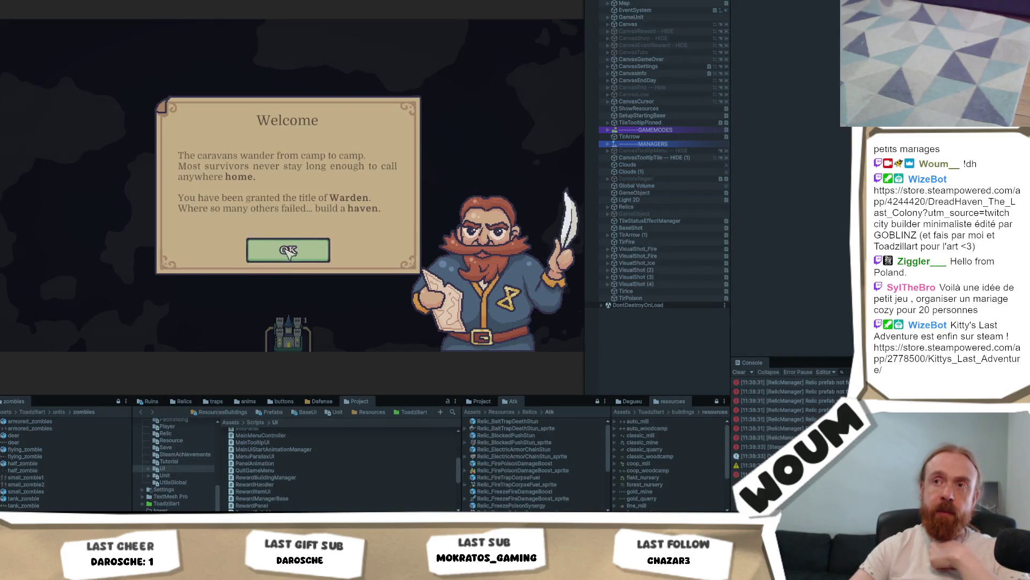
Place the Town Center, explore the tile below the castle and build a woodcutting camp on forest.
left_click(288, 248)
left_click(300, 322)
left_click(288, 251)
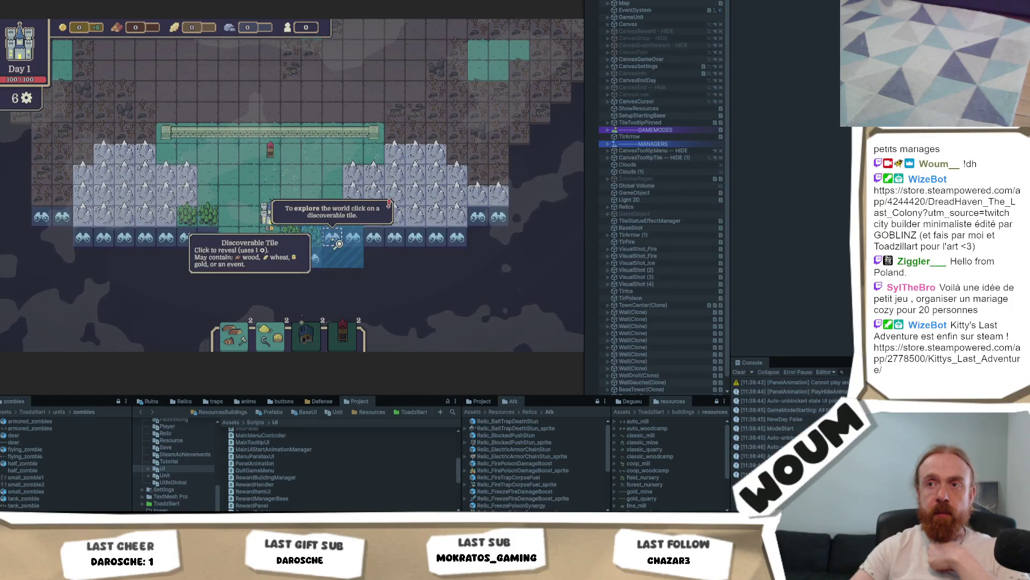
left_click(330, 199)
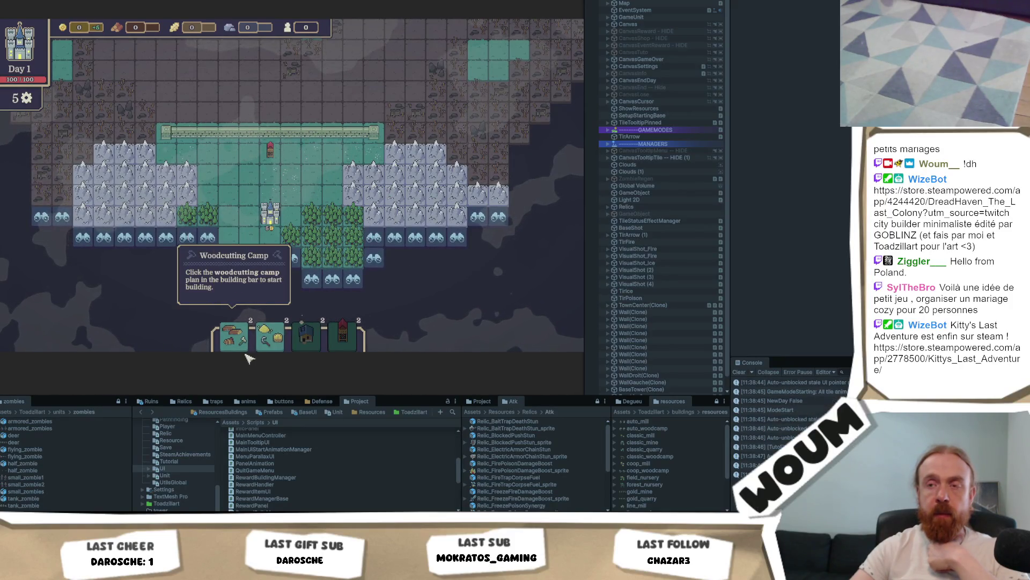
left_click(237, 337)
left_click(310, 236)
End the day to reach Day 2 and claim the Timber Camp construction kit.
left_click(536, 302)
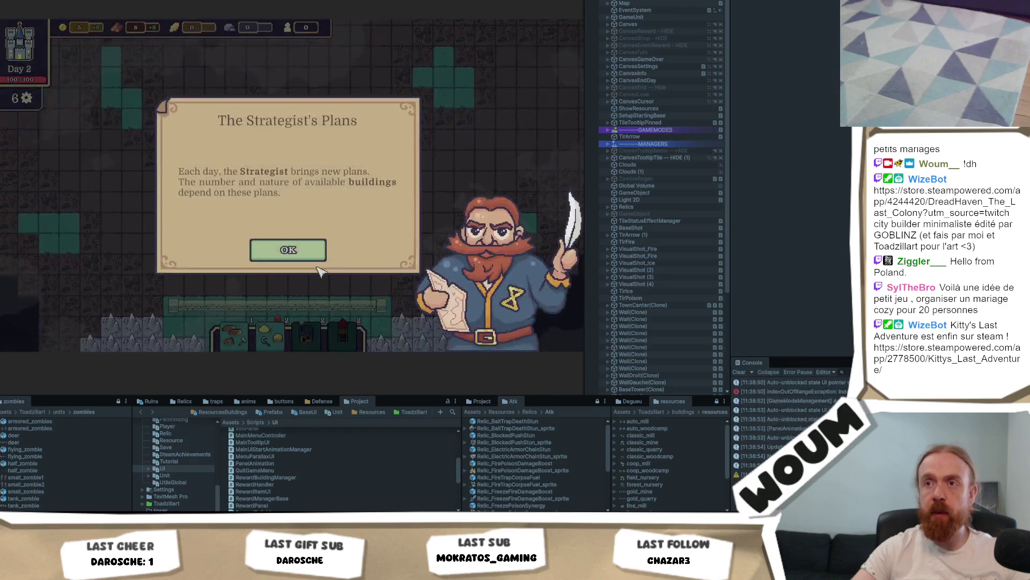
left_click(288, 249)
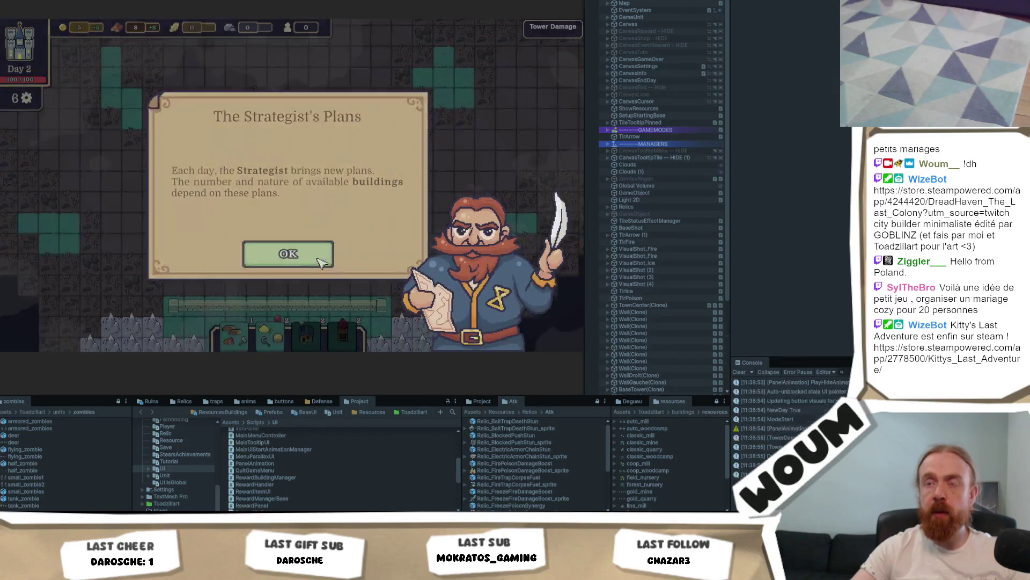
left_click(303, 263)
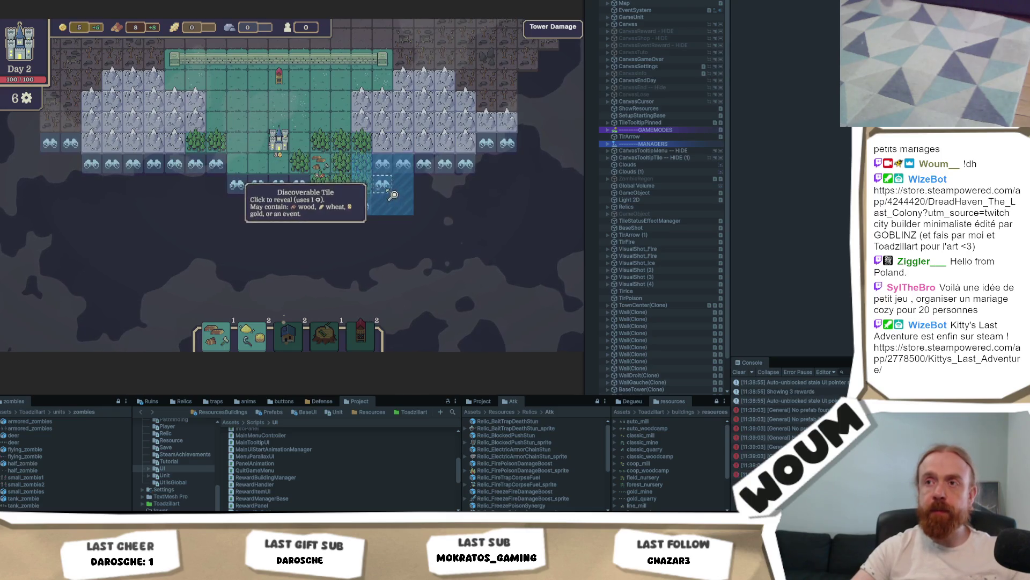
Reveal more discoverable tiles around the forest, uncovering wheat fields, then switch to Codecks.
left_click(384, 182)
left_click(382, 236)
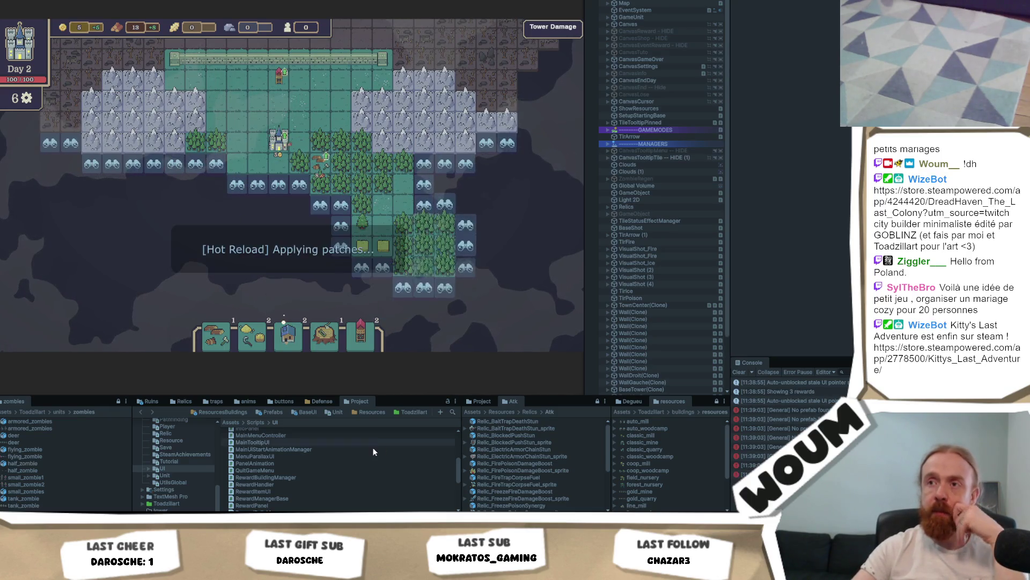
left_click(359, 283)
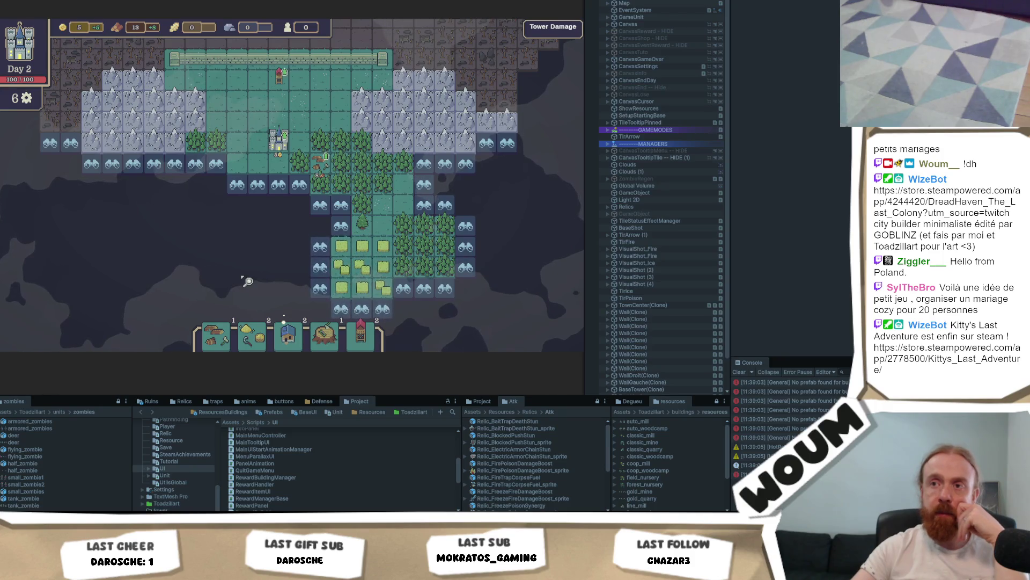
left_click(325, 248)
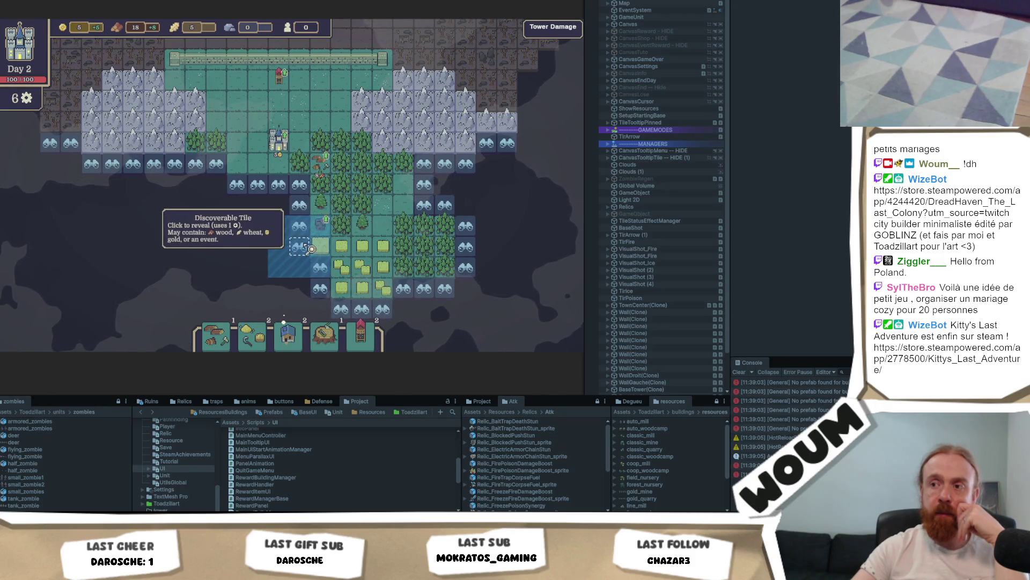
left_click(311, 249)
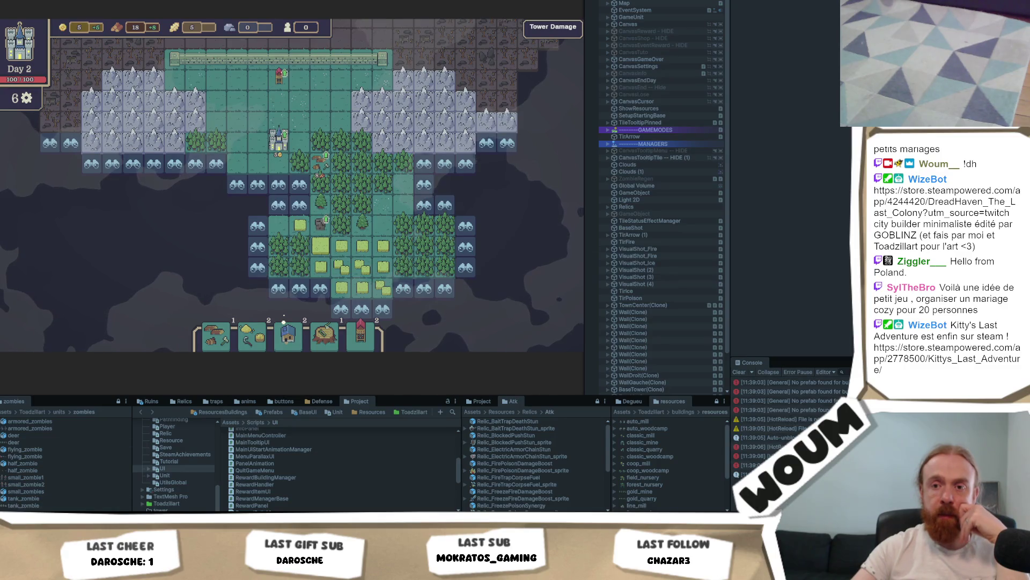
key("alt+Tab")
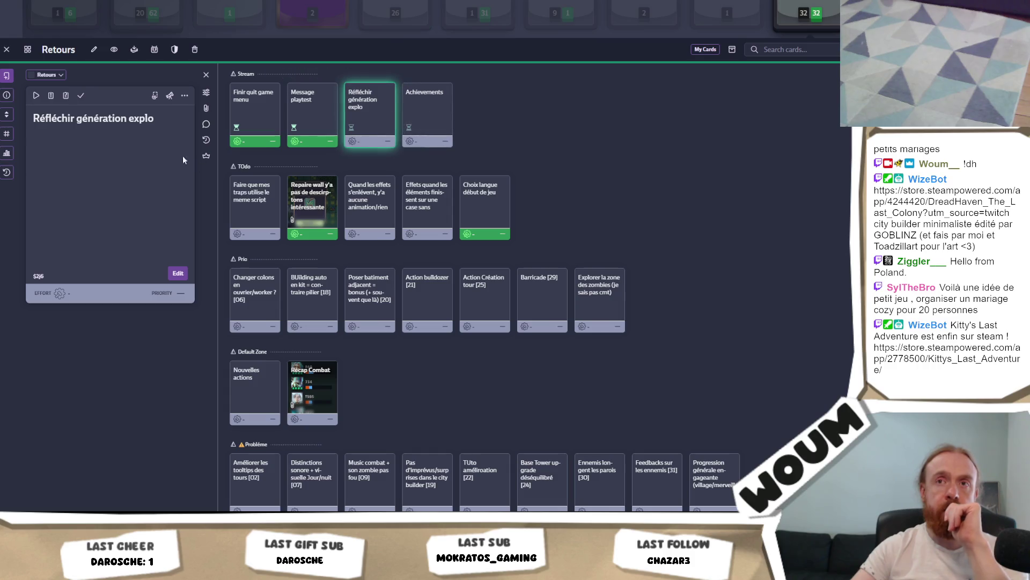
Retitle the card by replacing 'explo' with 'map'.
left_click(182, 113)
double_click(126, 106)
type("map")
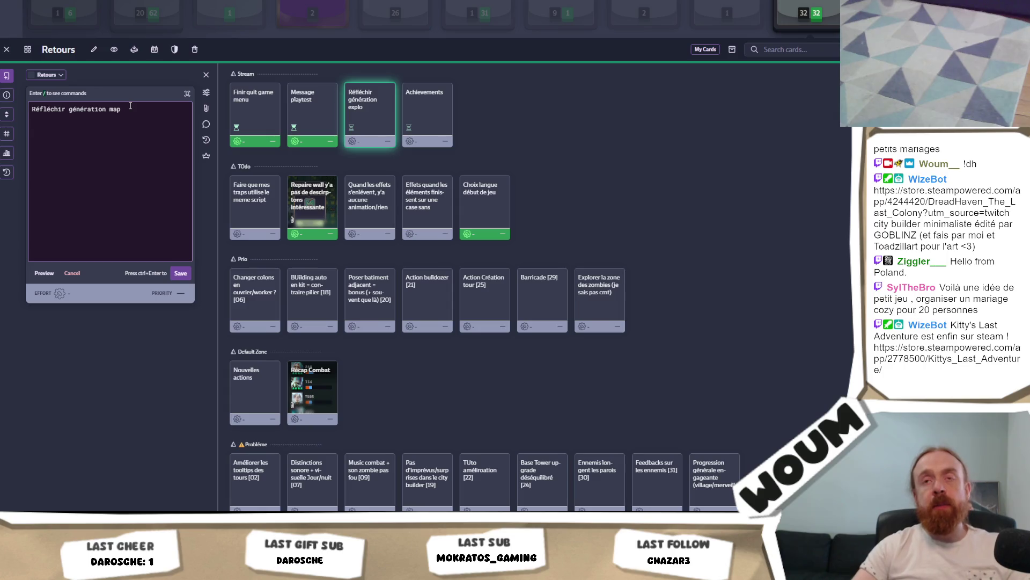
On a new line, write 'Génération par zone, => j'ai des blocs de 15/15 et la map'.
key("Return")
type("->")
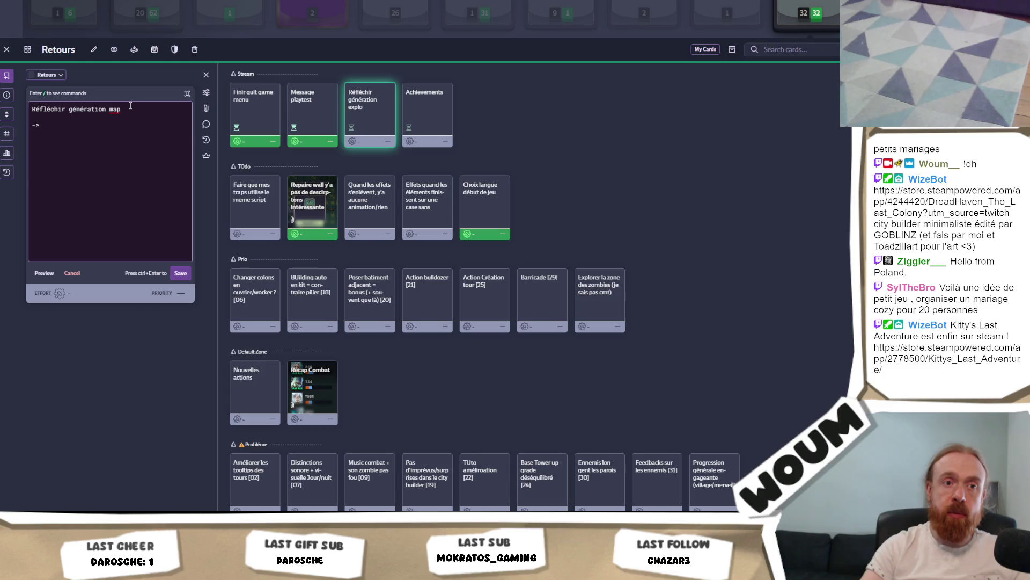
type(" G")
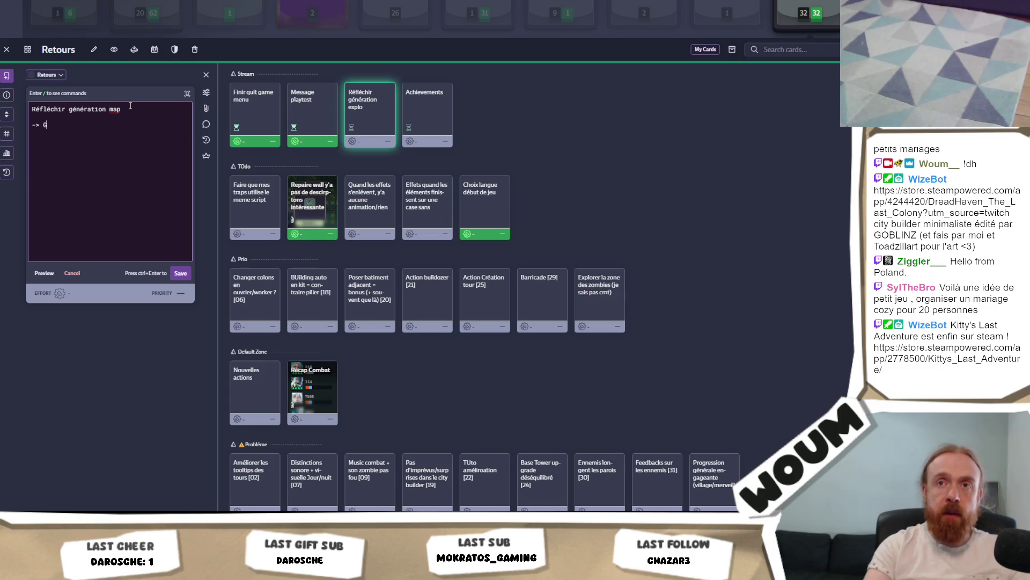
key("Left")
key("BackSpace")
key("BackSpace")
key("BackSpace")
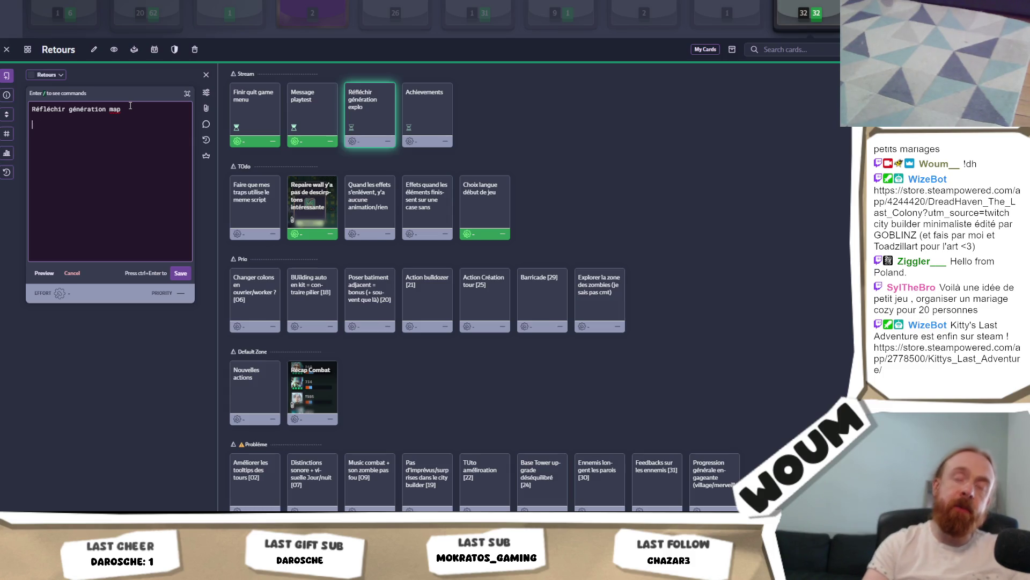
type("énération paz")
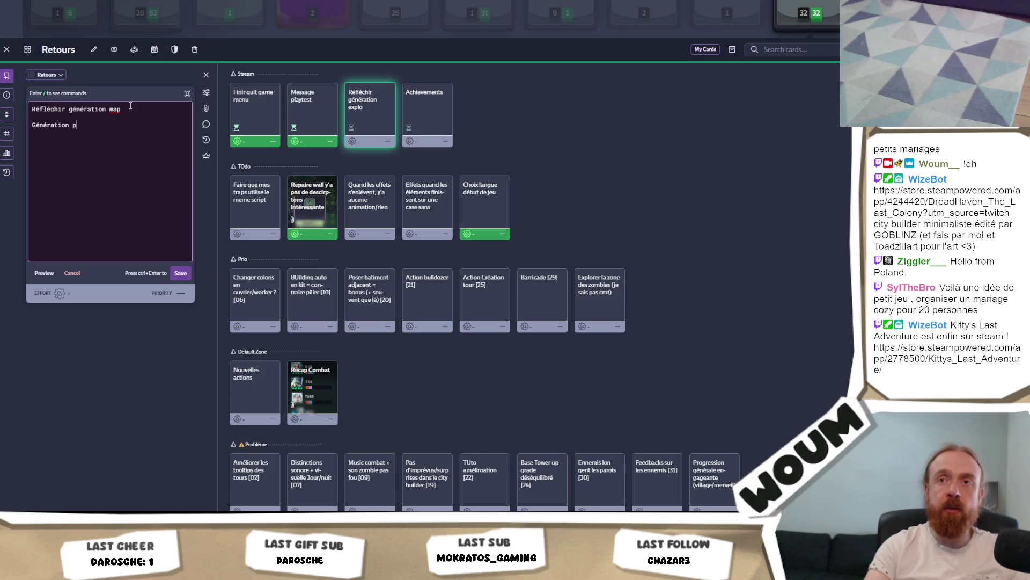
key("BackSpace")
key("BackSpace")
type("r")
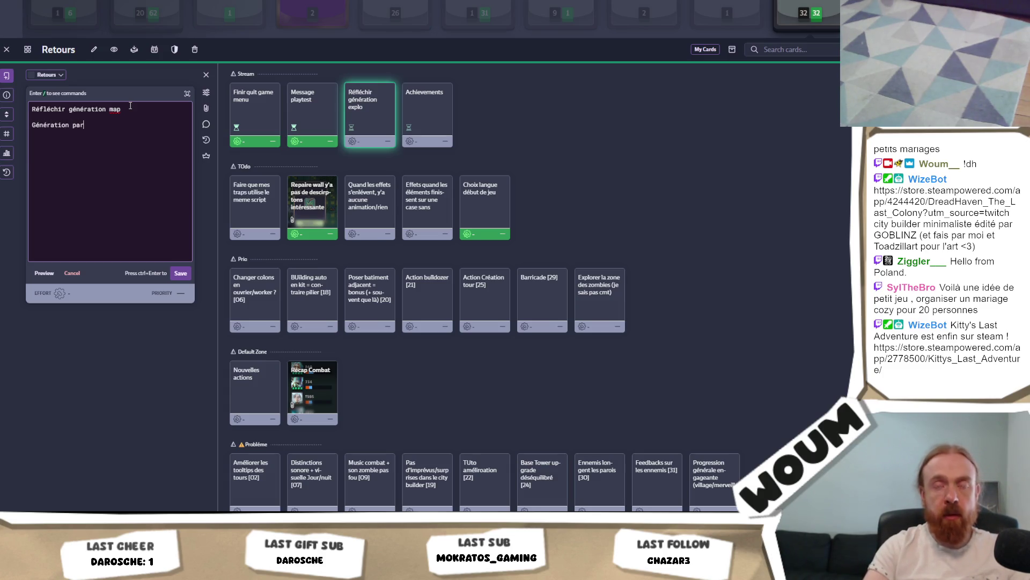
type(" zone, ")
type("=>")
type("j'ai des bloc")
type("ques")
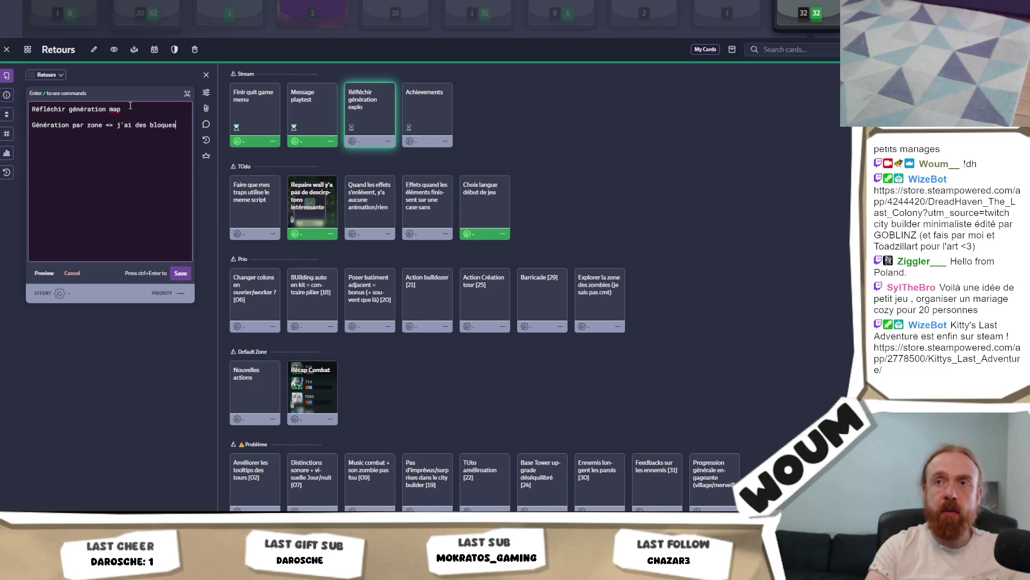
key("BackSpace")
key("BackSpace")
key("BackSpace")
key("BackSpace")
type("cs de")
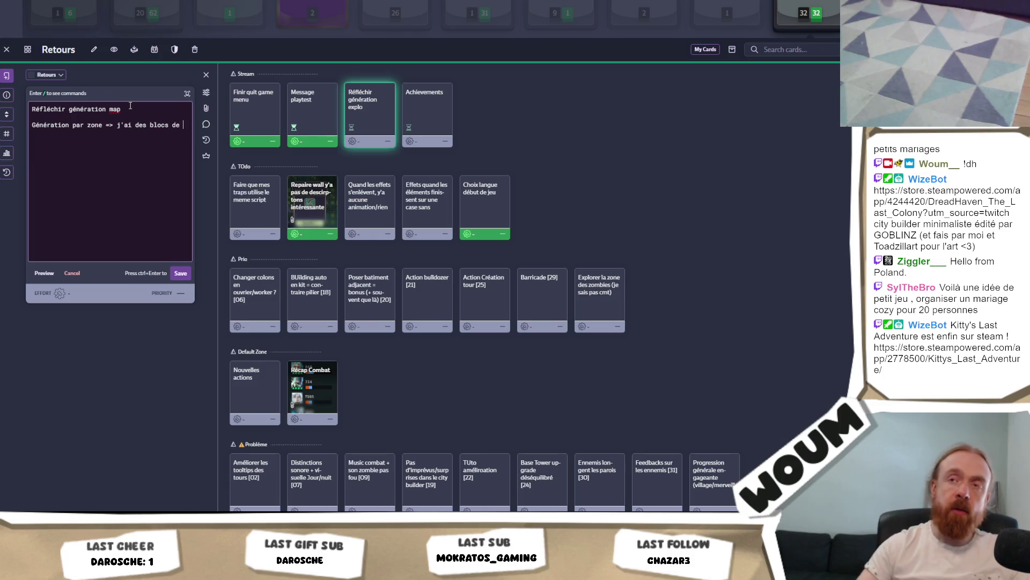
type(" 15/15")
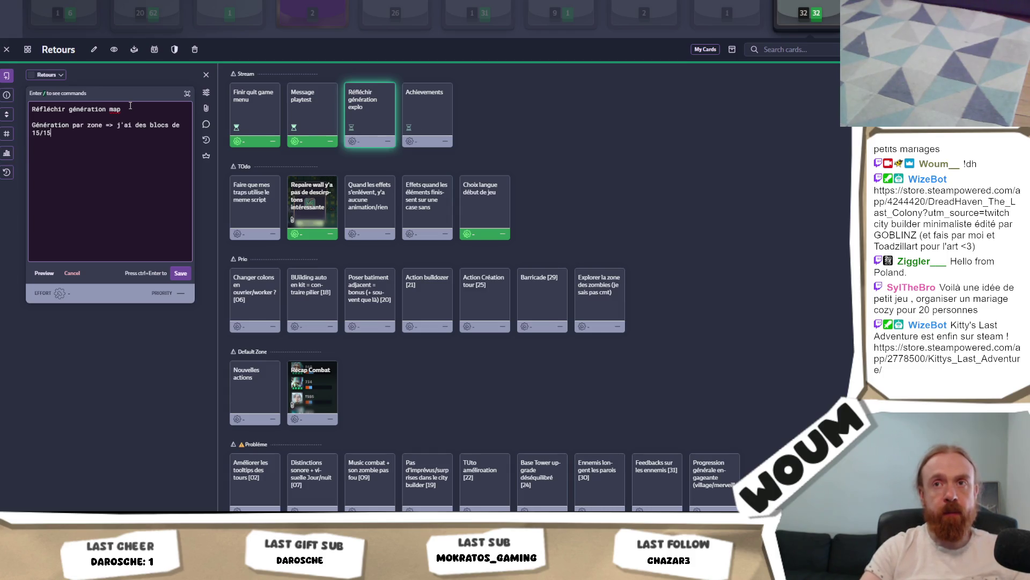
type(", et la map")
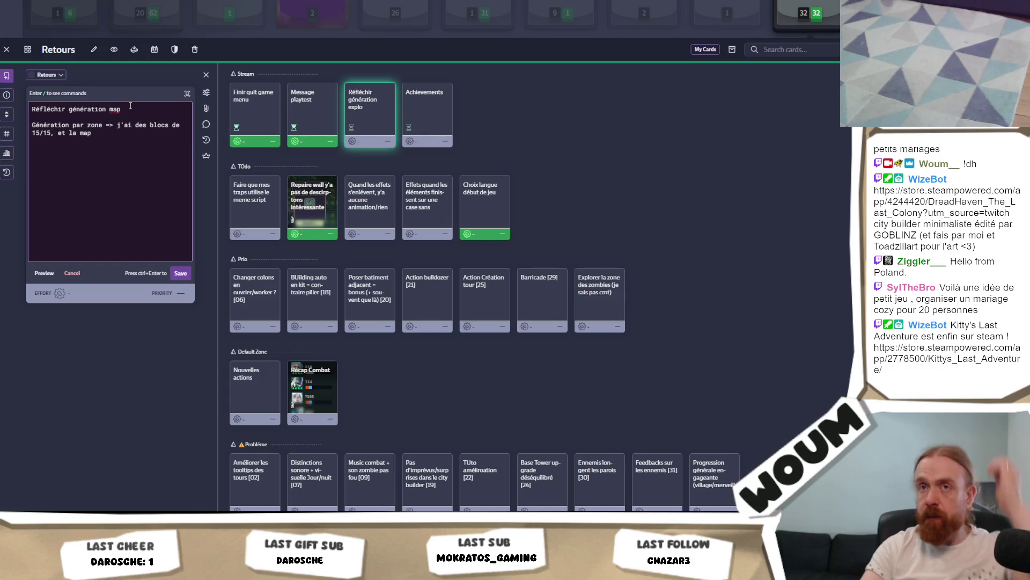
End the line with 'choisi X blocs', list Montagne, Foret and Blé, then return to Unity.
type("choisi X blocs")
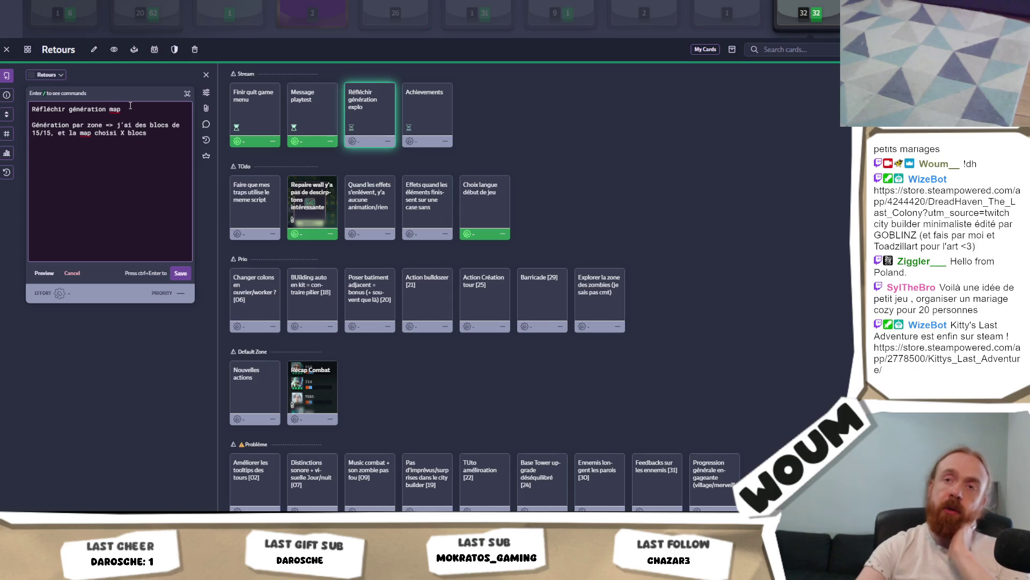
type("Montagne")
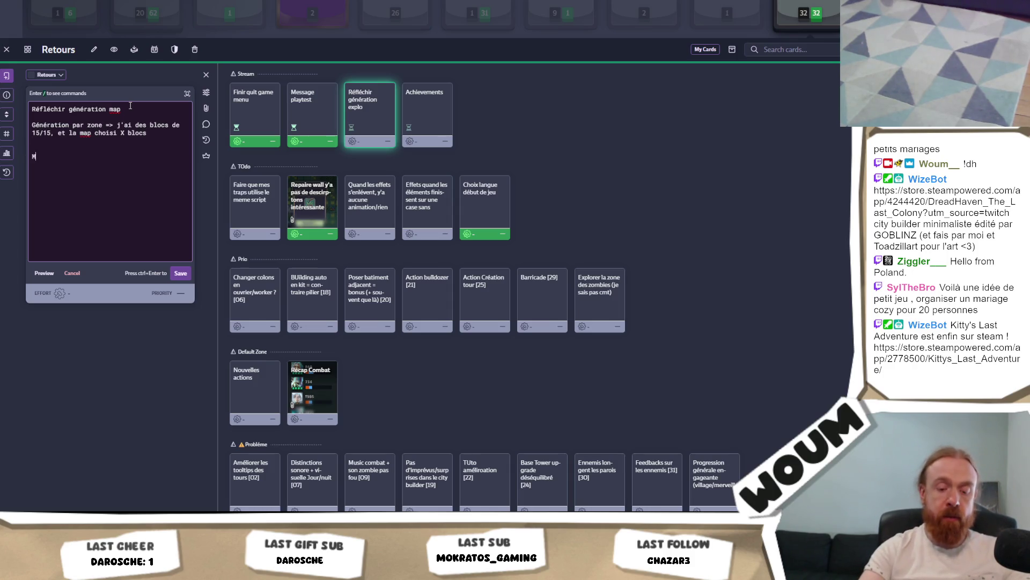
key("Return")
type("Foret")
key("Return")
type("Blé")
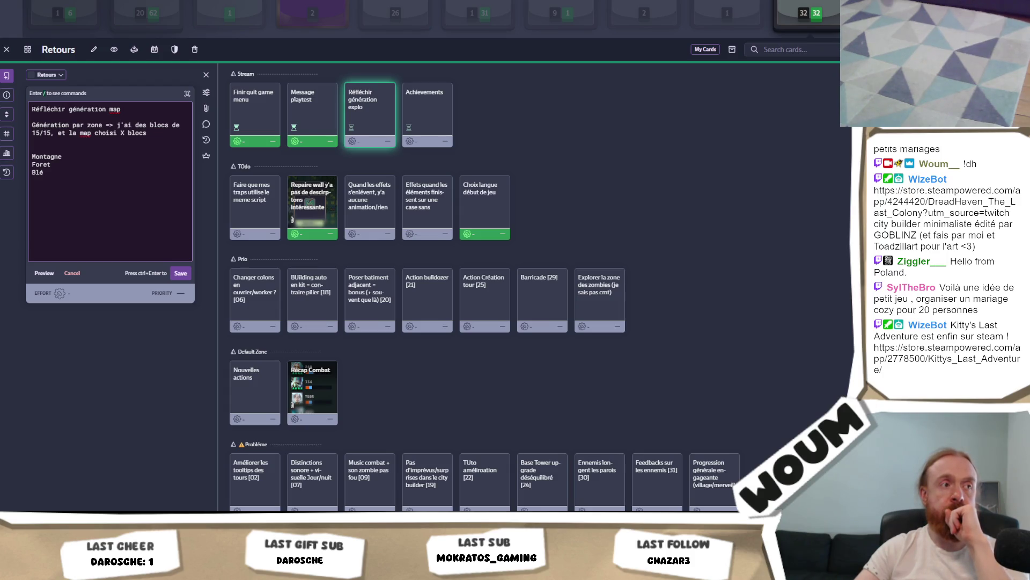
left_click(124, 205)
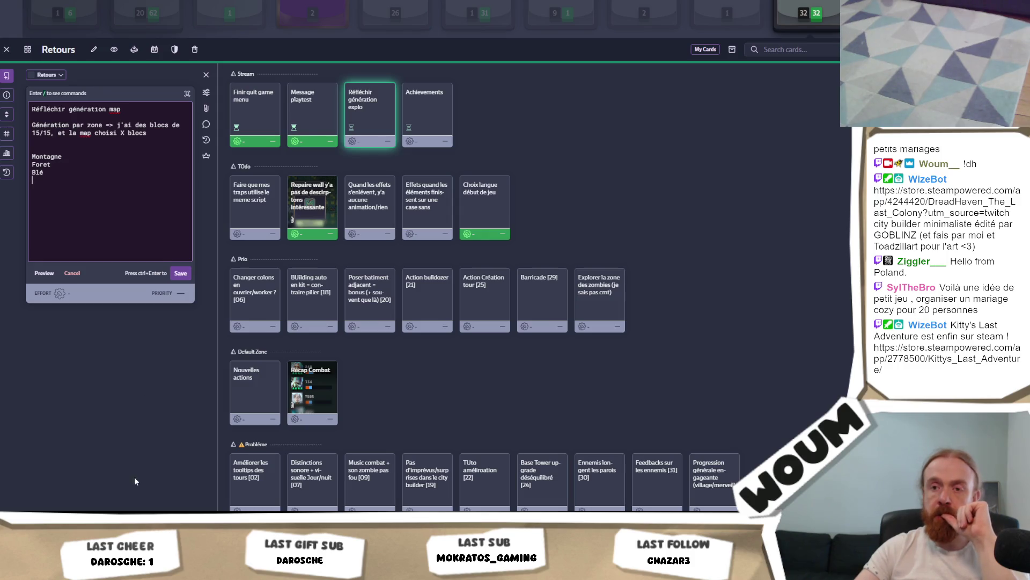
left_click(124, 531)
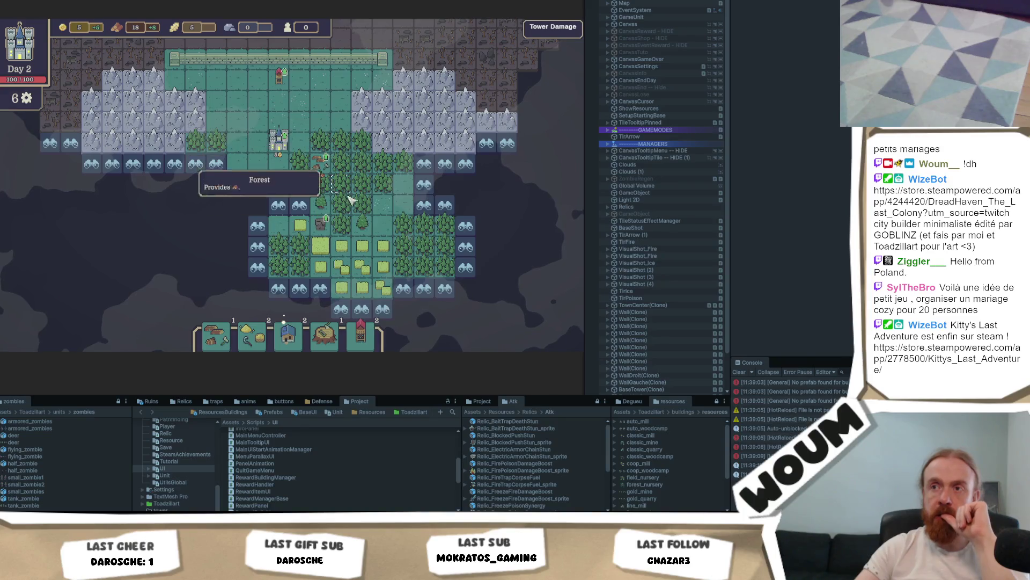
Reveal tiles near the caravan, uncovering forest, wheat and grass.
left_click(424, 175)
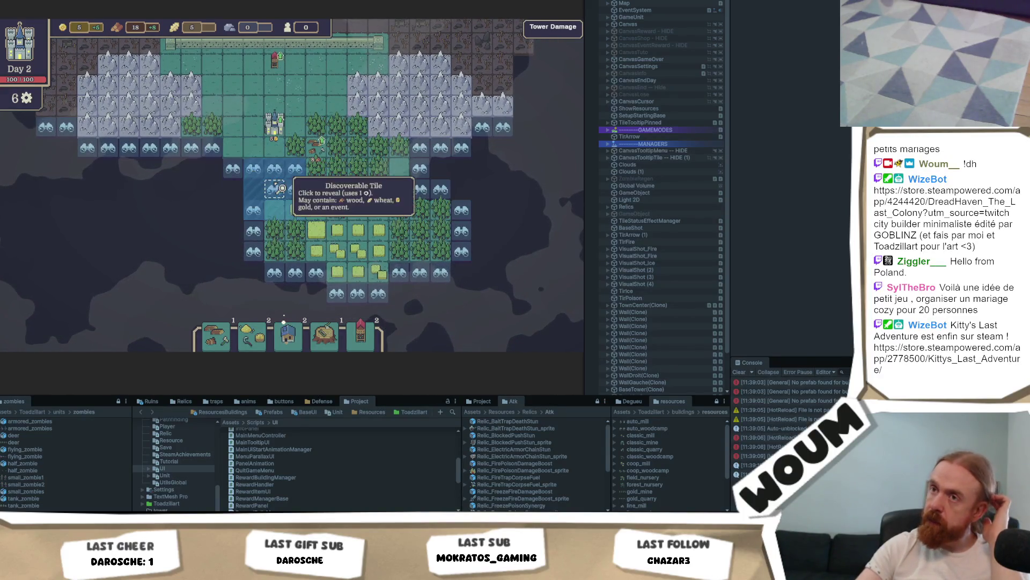
left_click(473, 245)
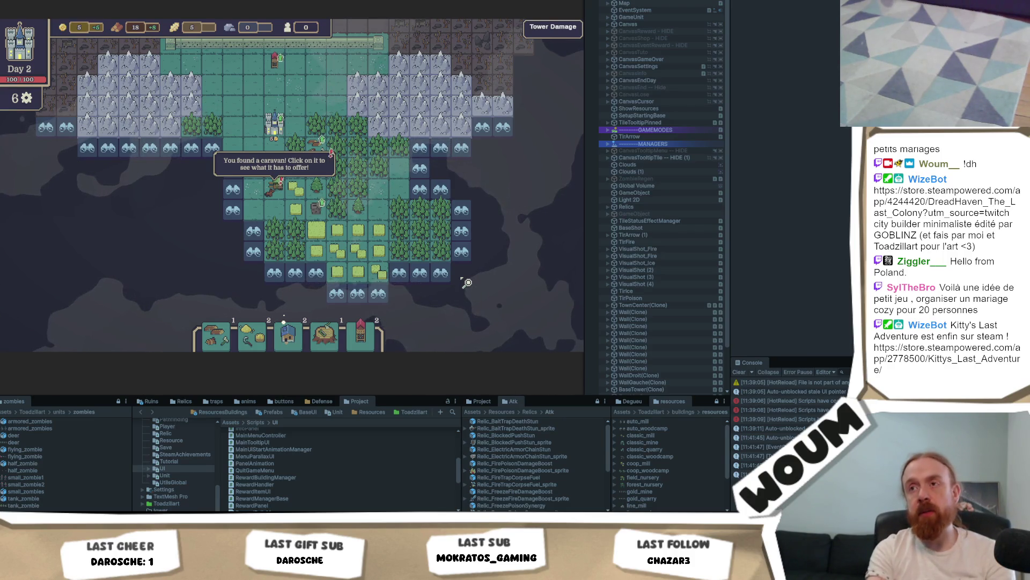
left_click(450, 188)
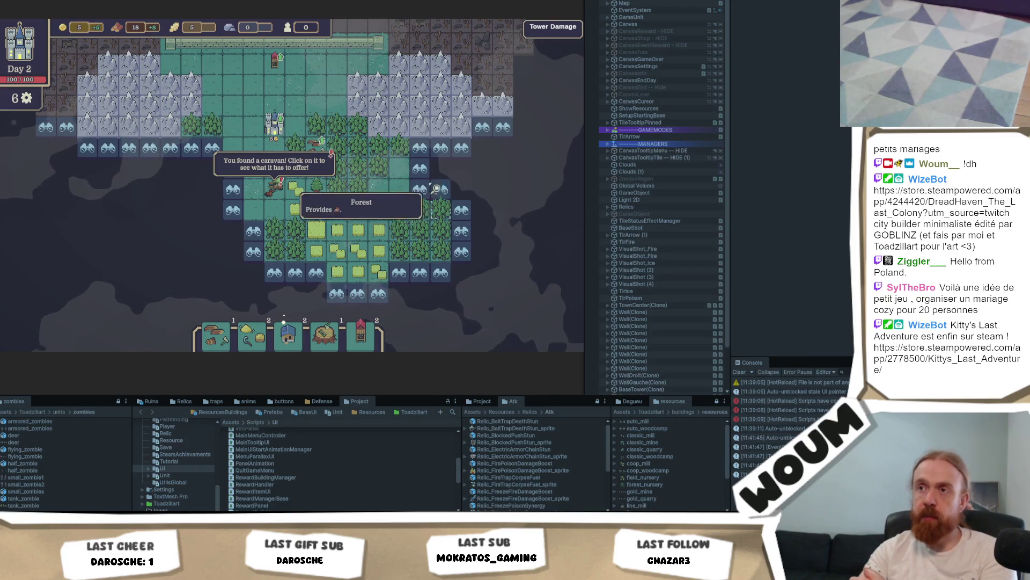
left_click(469, 193)
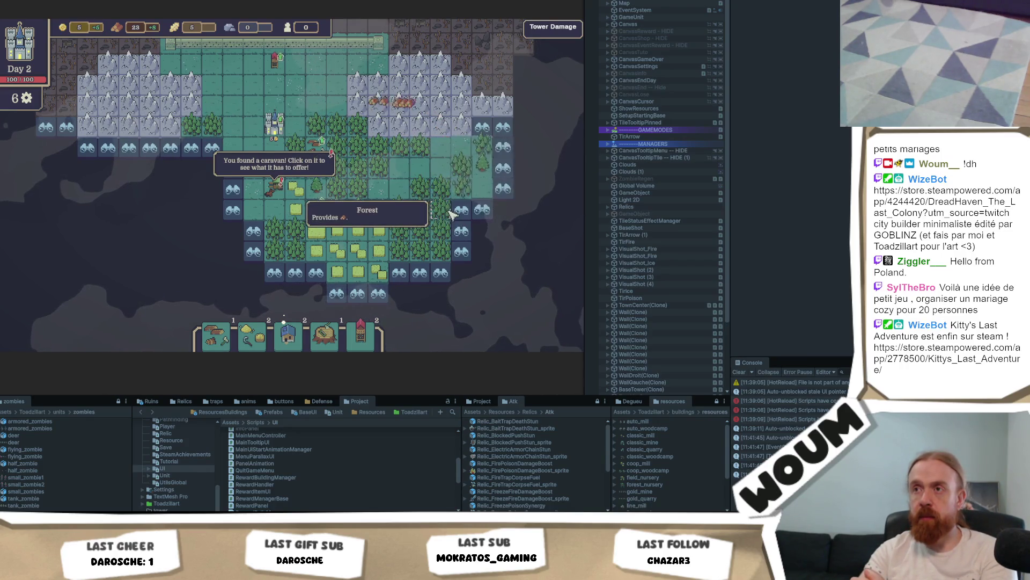
Pan west and reveal the tiles around and below the water area.
left_click(54, 142)
mouse_move(54, 142)
left_mouse_down()
mouse_move(428, 255)
mouse_move(205, 198)
left_mouse_up()
left_click(240, 180)
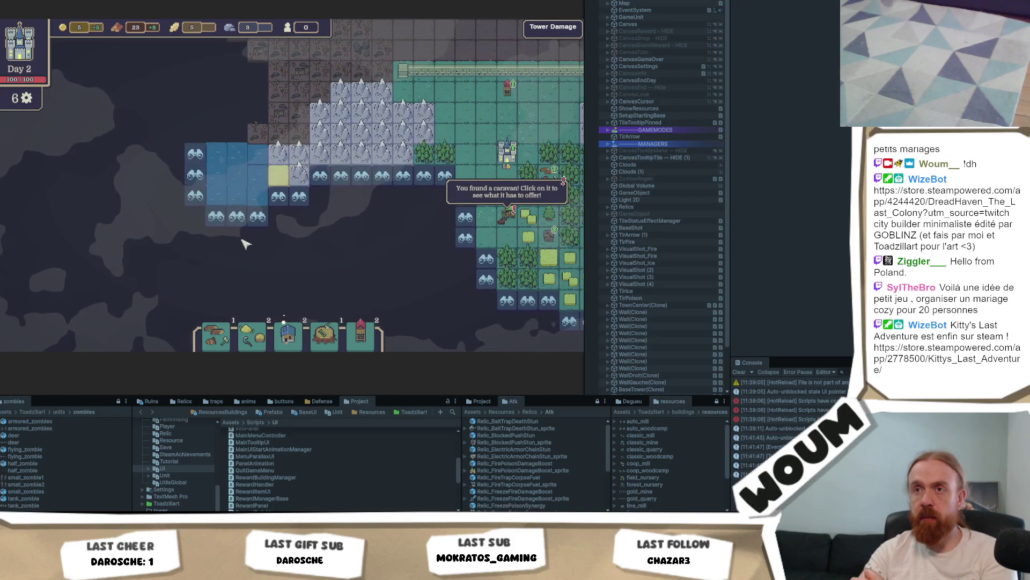
left_click(192, 171)
left_click(257, 216)
left_click(216, 220)
left_click(298, 217)
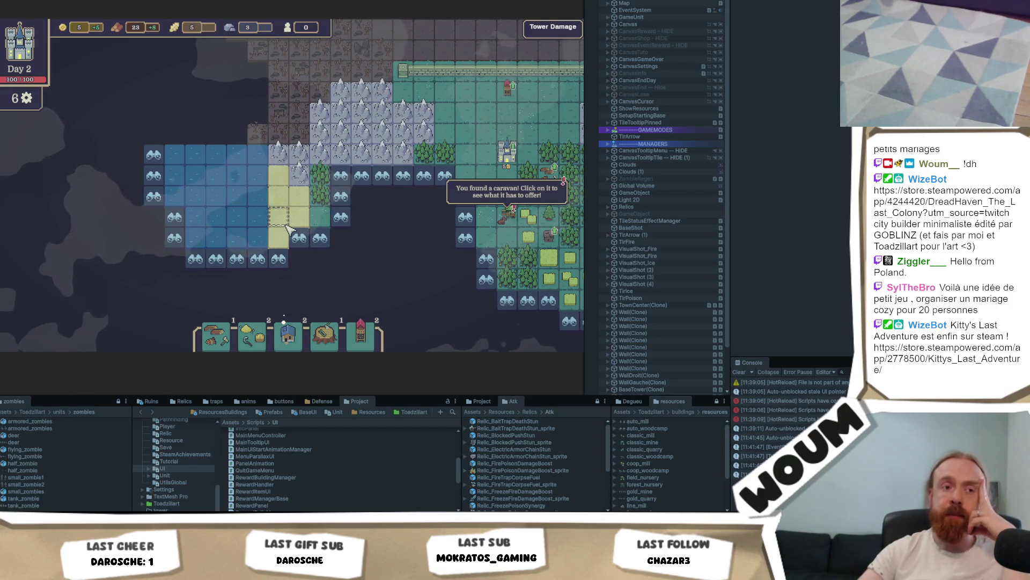
Recentre on the castle and reveal the discoverable tiles left of the caravan.
left_click_drag(416, 290, 211, 236)
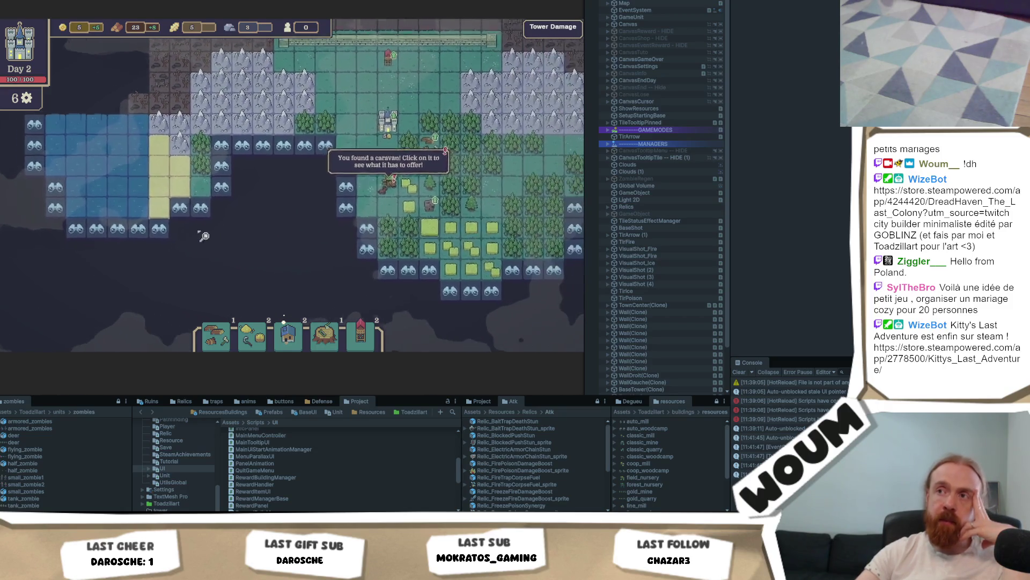
left_click_drag(138, 237, 177, 258)
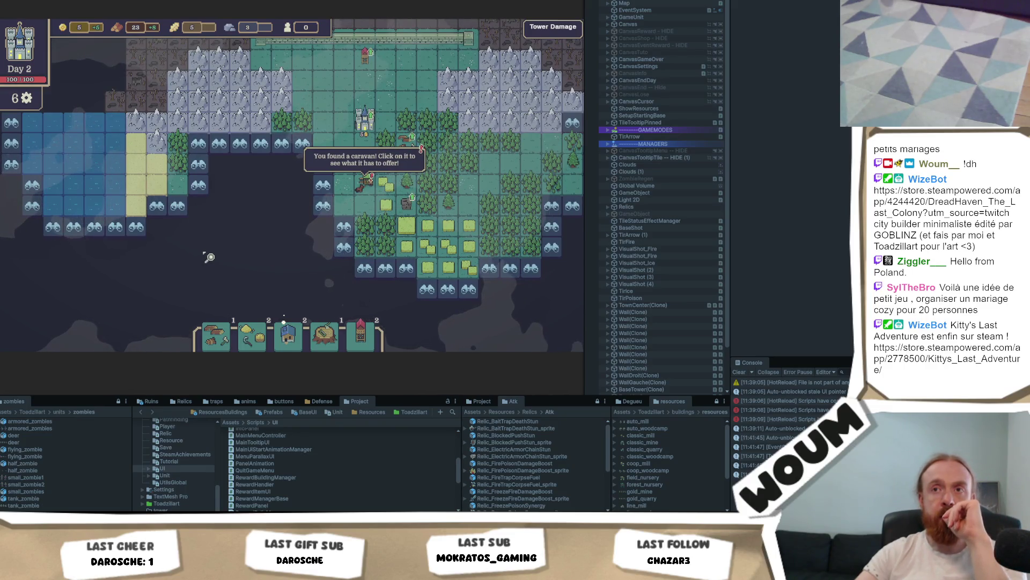
mouse_move(300, 272)
left_mouse_down()
mouse_move(137, 277)
mouse_move(211, 267)
left_mouse_up()
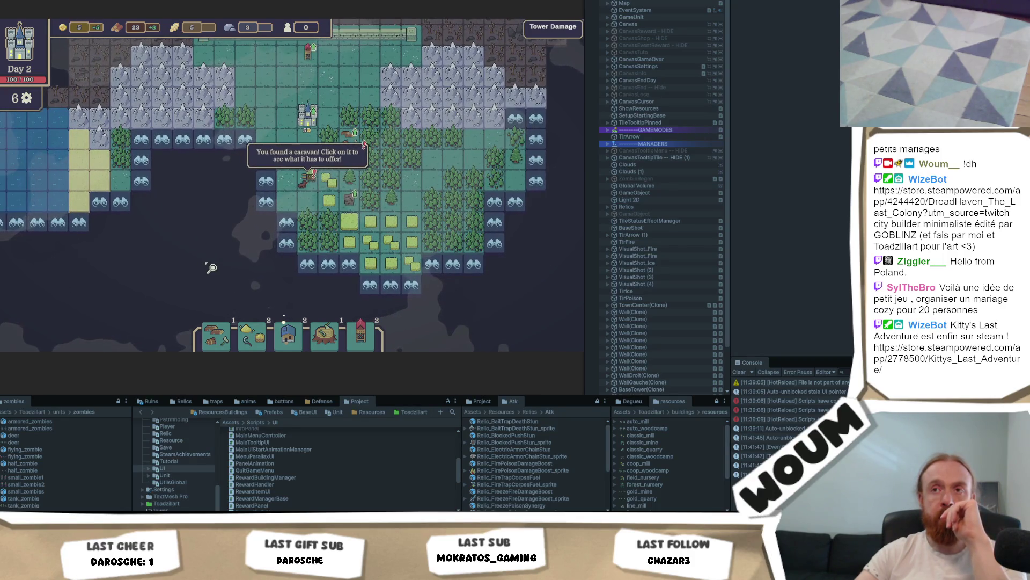
left_click(266, 182)
left_click(268, 207)
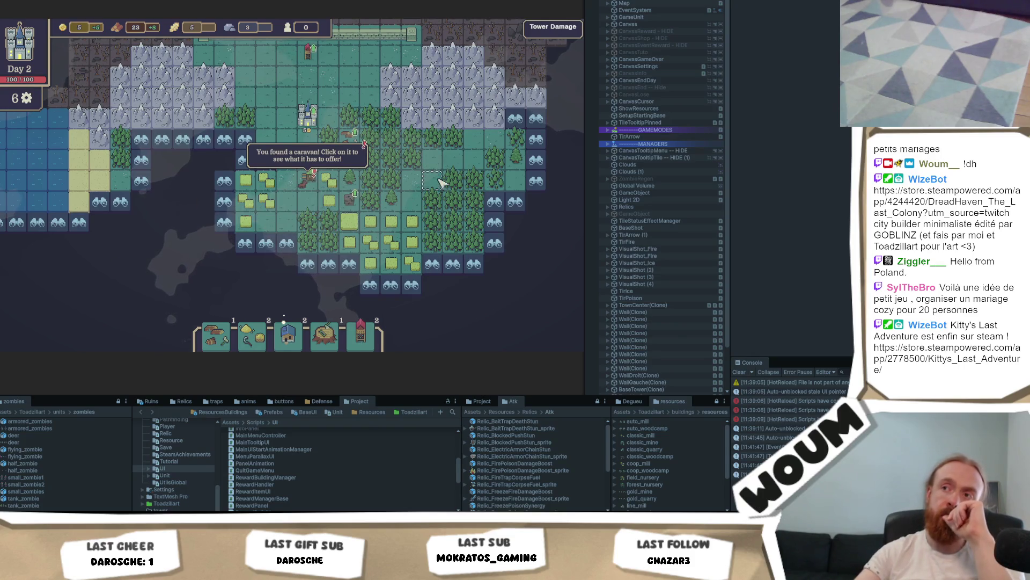
Reveal the tiles east of the House Ruins, uncovering another caravan.
left_click_drag(440, 182, 269, 189)
left_click_drag(262, 268, 279, 322)
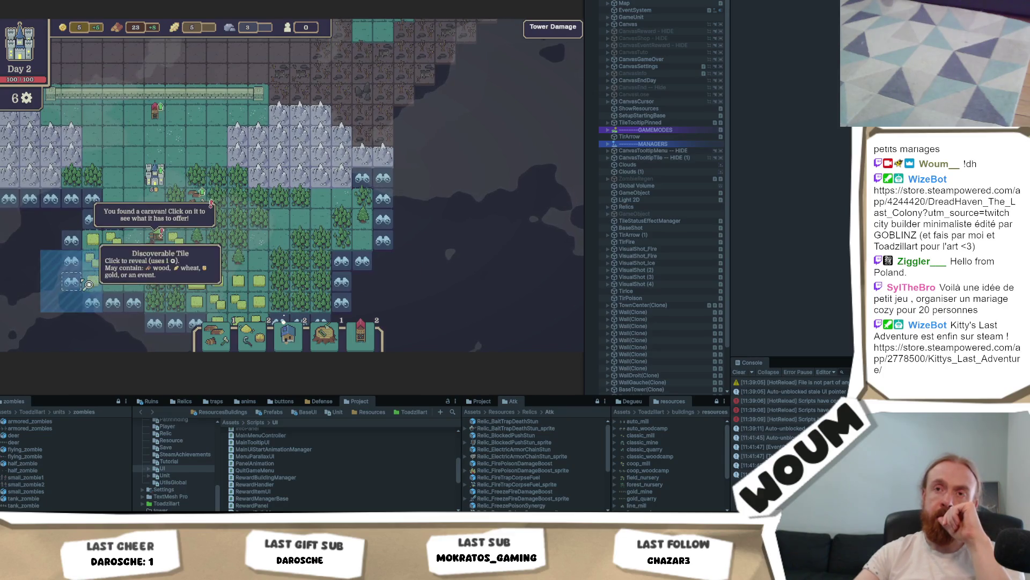
left_click_drag(88, 285, 381, 279)
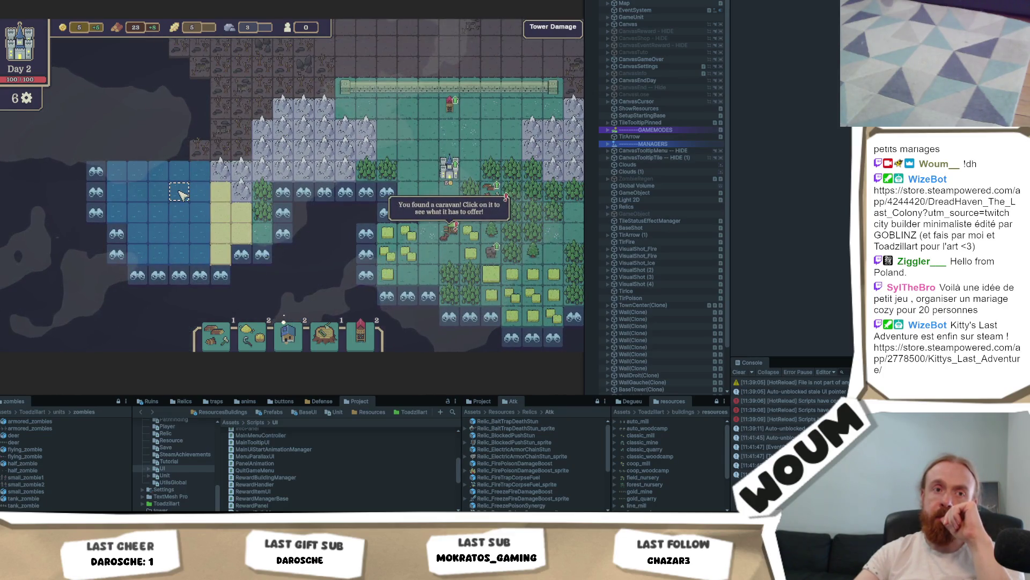
mouse_move(181, 195)
left_mouse_down()
mouse_move(107, 207)
mouse_move(11, 279)
left_mouse_up()
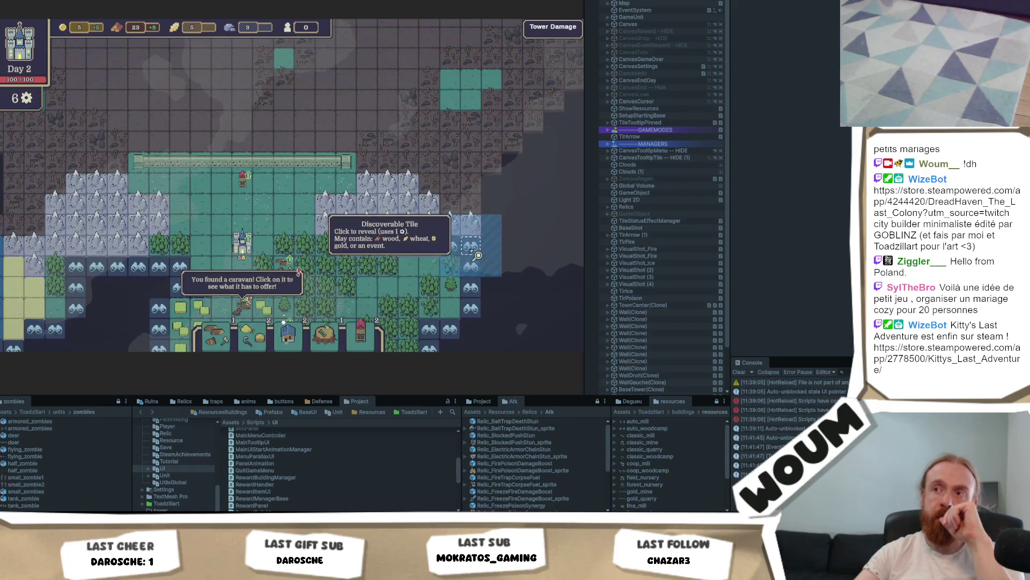
left_click_drag(518, 268, 398, 239)
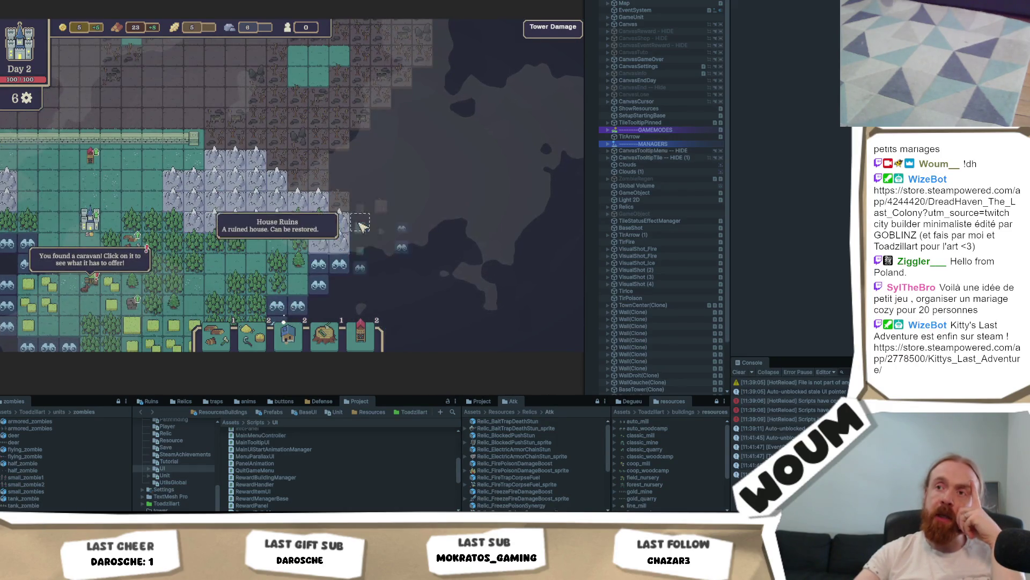
left_click(362, 227)
left_click(402, 224)
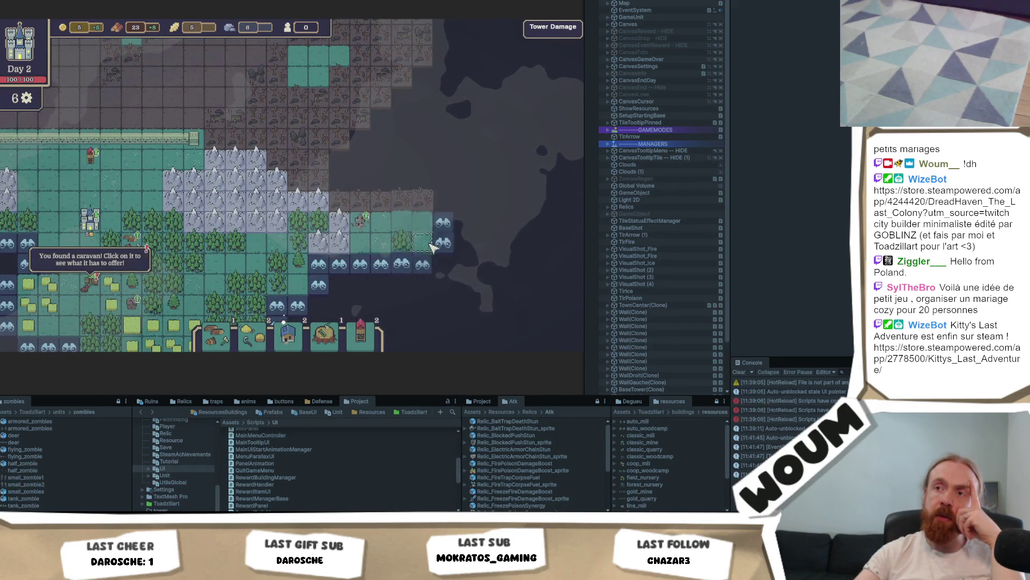
left_click(456, 227)
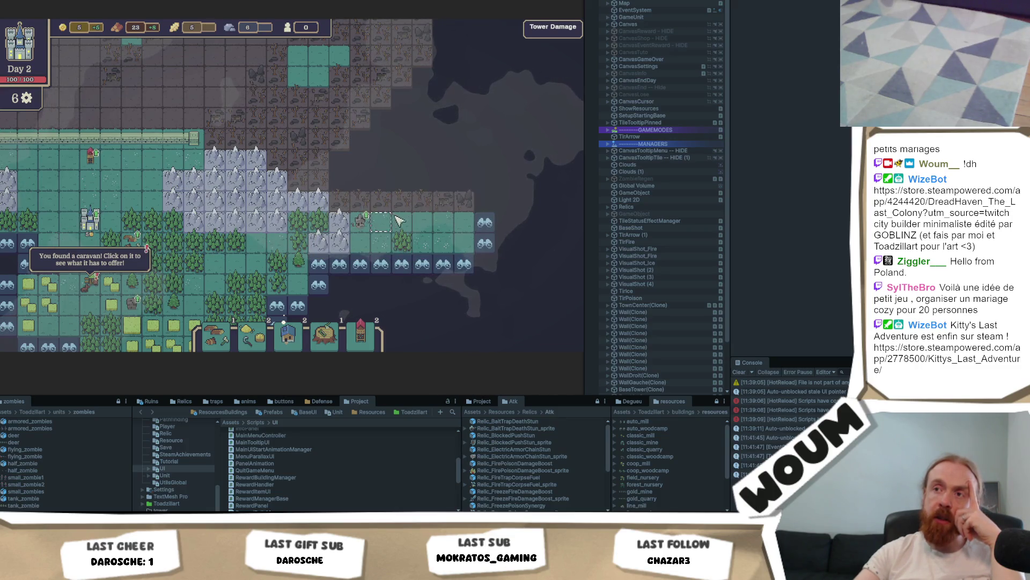
left_click(486, 223)
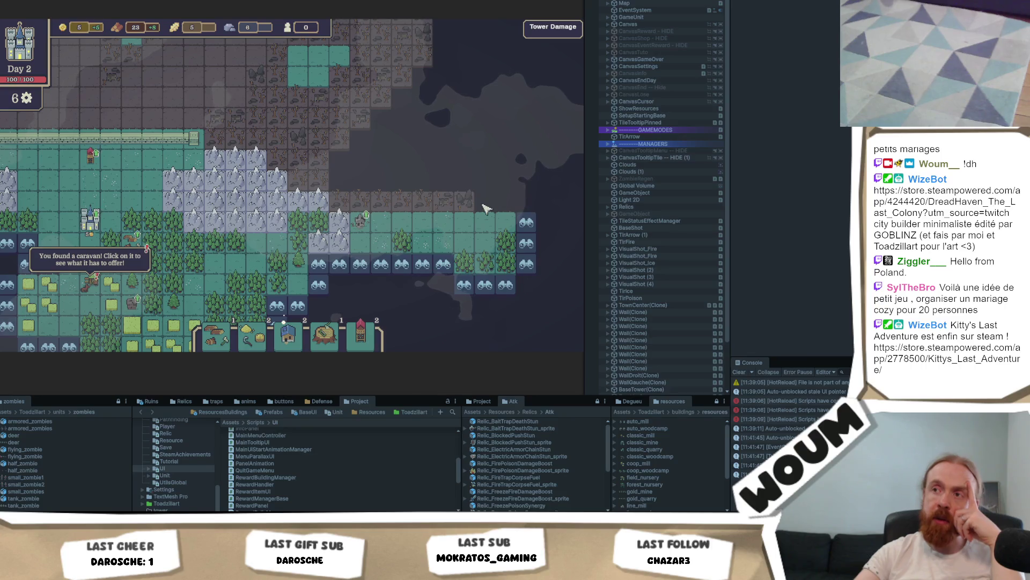
left_click(526, 222)
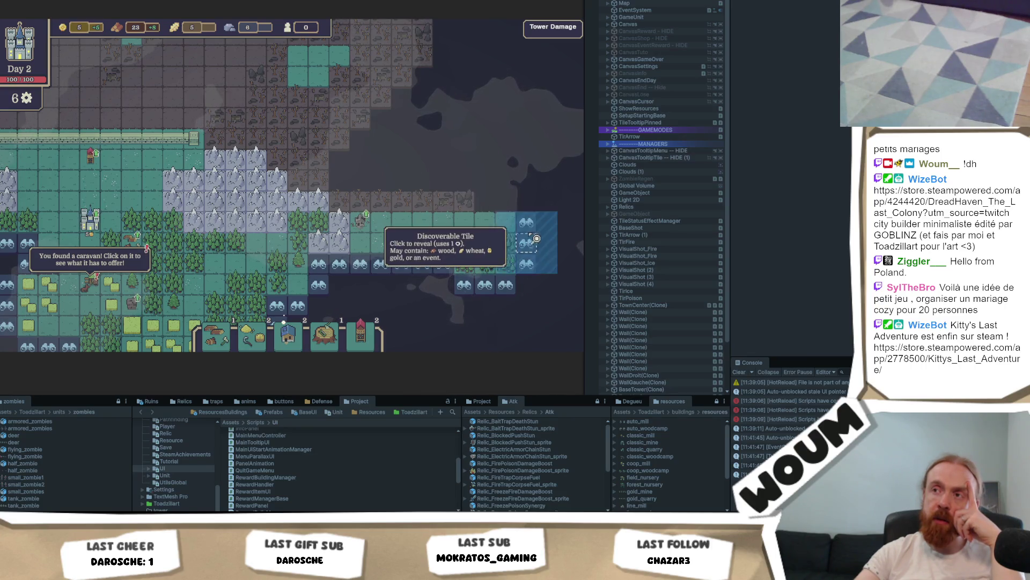
Reveal the eastern frontier tiles, collecting wood and gaining stone from mountains.
left_click_drag(498, 333, 349, 287)
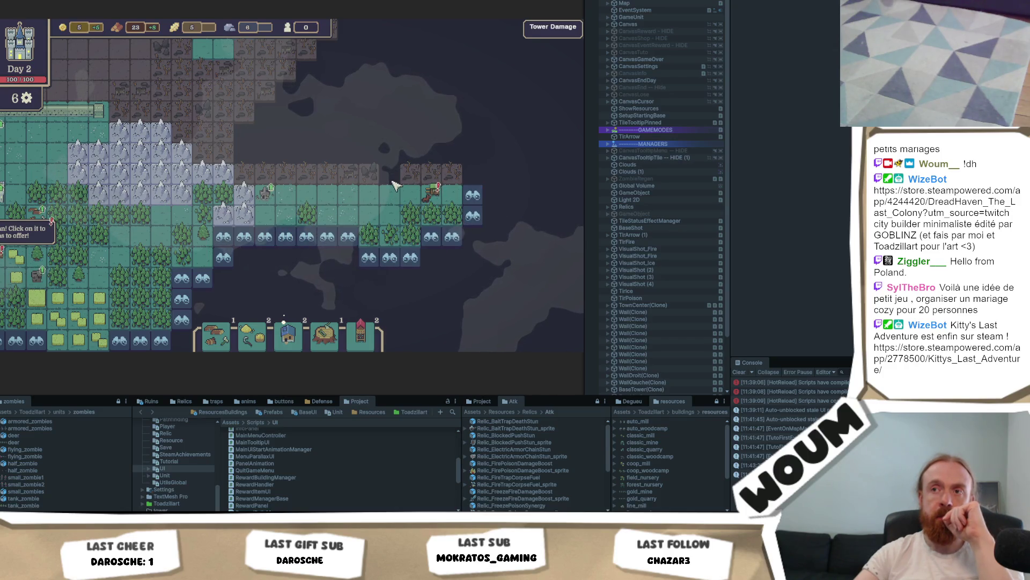
key("w")
key("a")
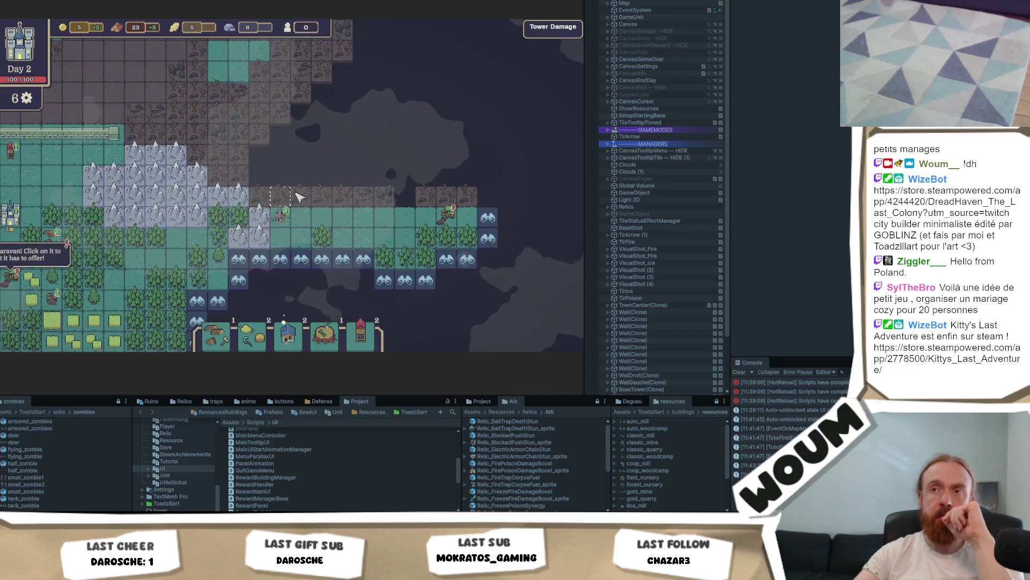
key("w")
key("a")
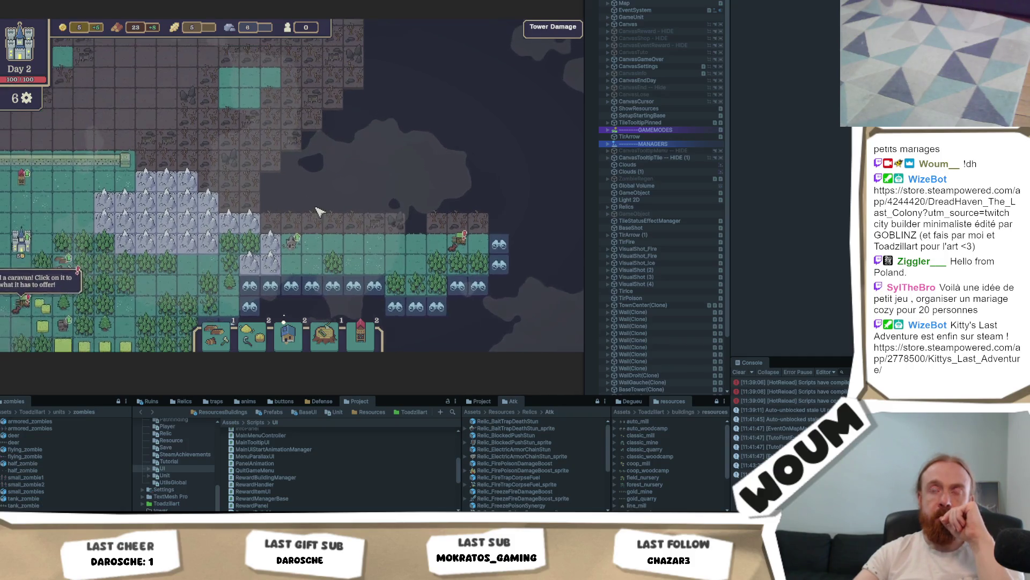
key("w")
key("a")
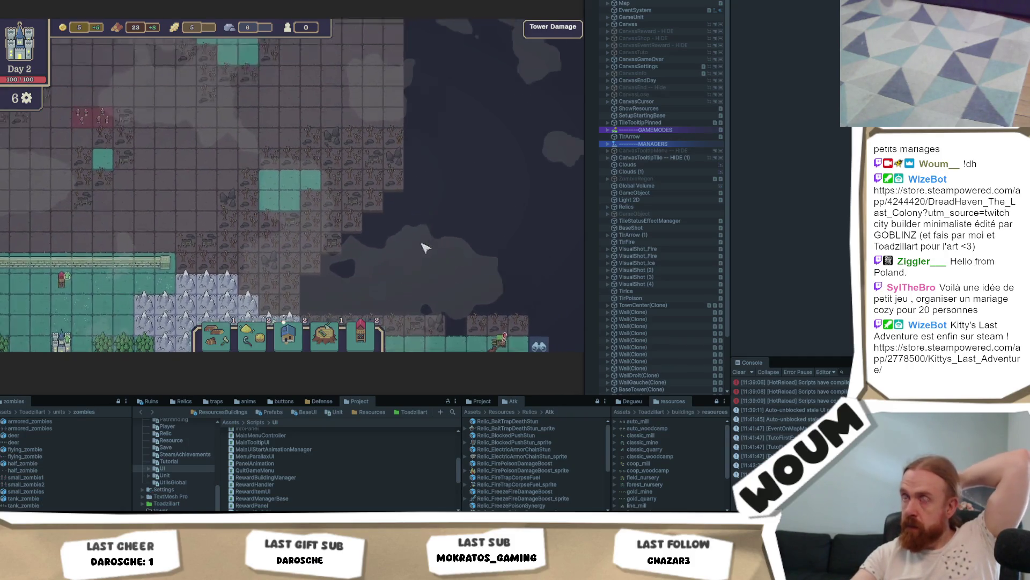
key("s")
key("d")
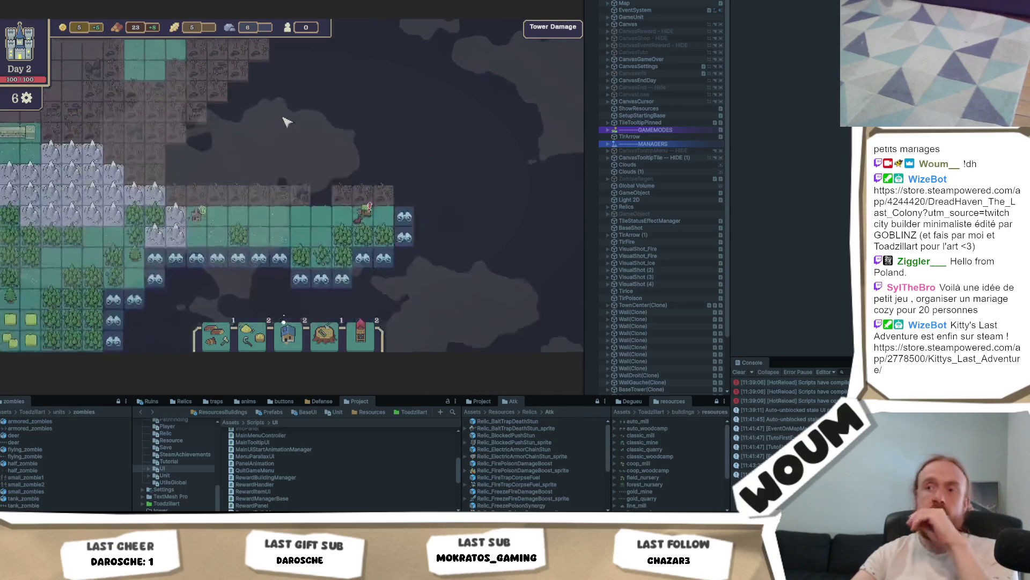
left_click(446, 216)
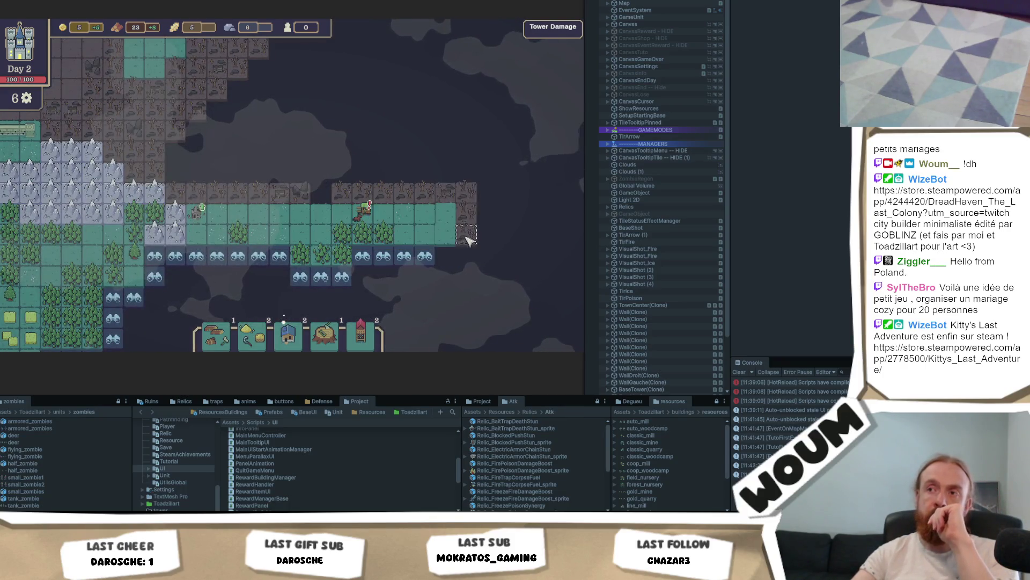
left_click(426, 262)
left_click(426, 296)
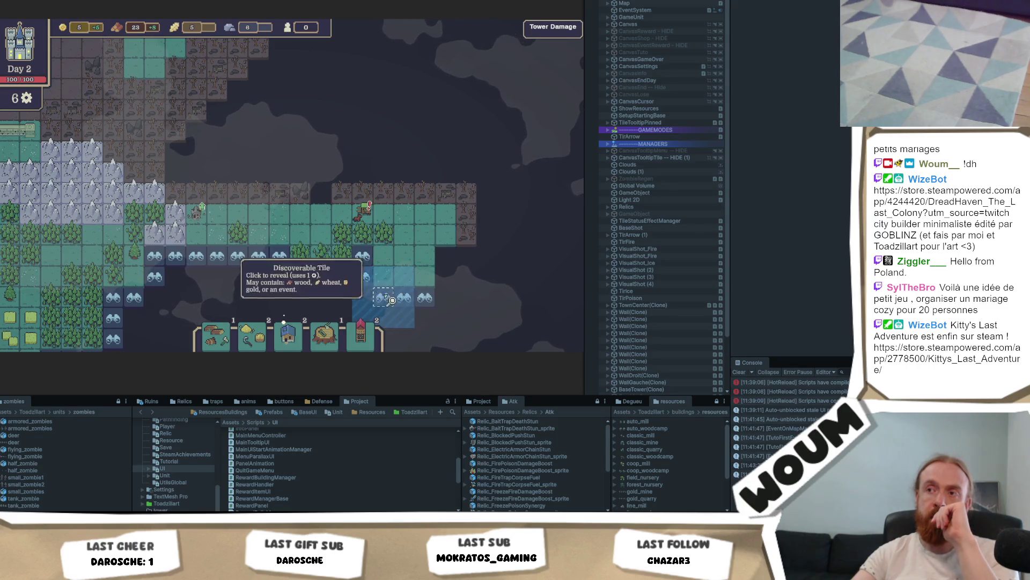
key("s")
left_click(410, 243)
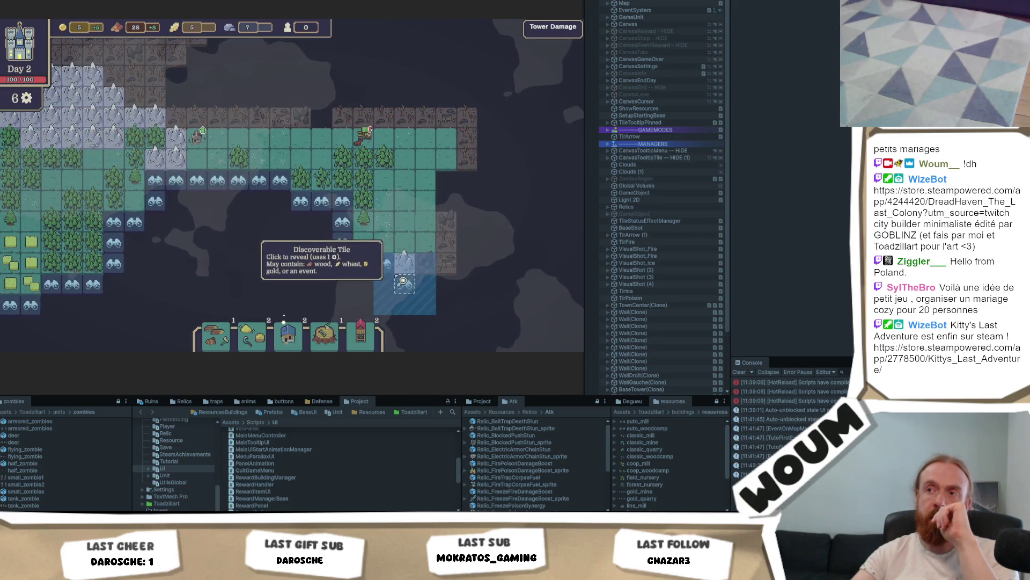
left_click_drag(422, 293, 497, 235)
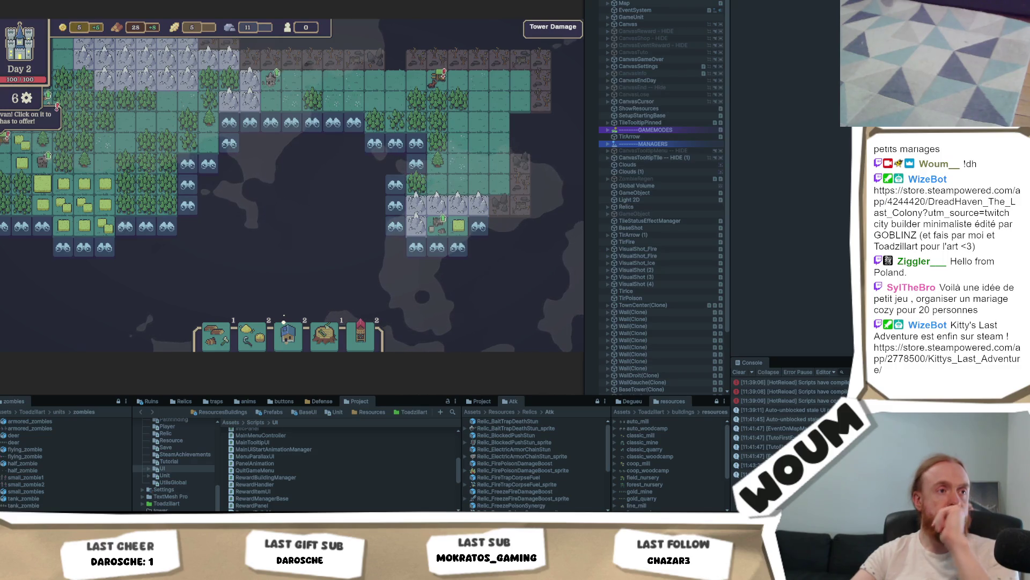
Clear the Console log.
scroll(156, 306, "down", 1)
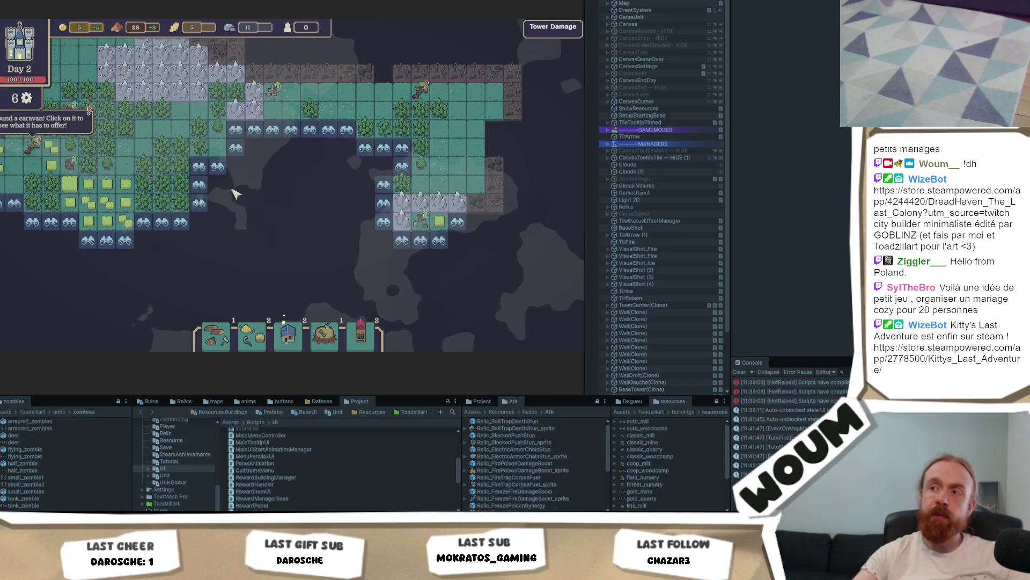
left_click(740, 372)
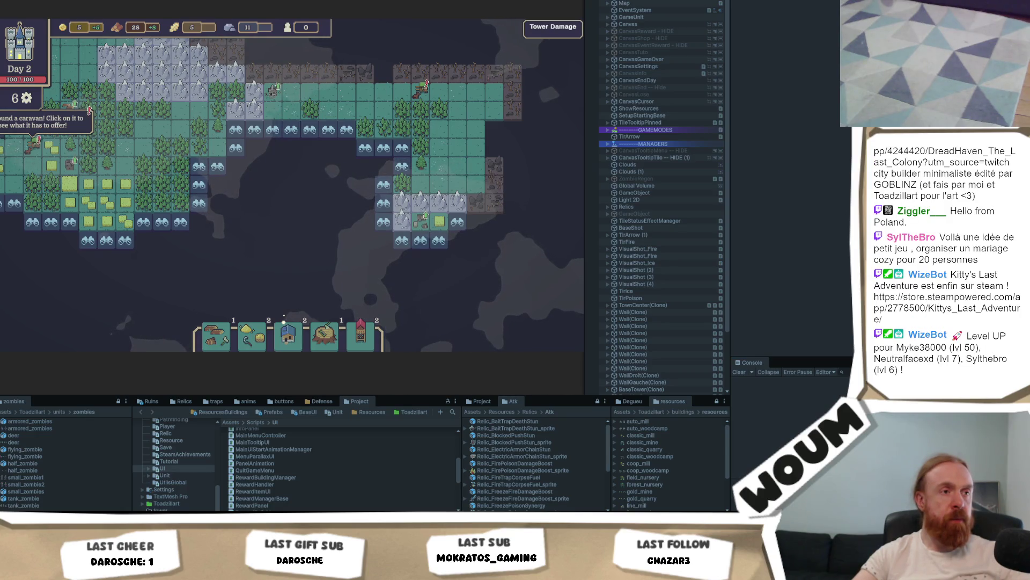
scroll(315, 203, "up", 3)
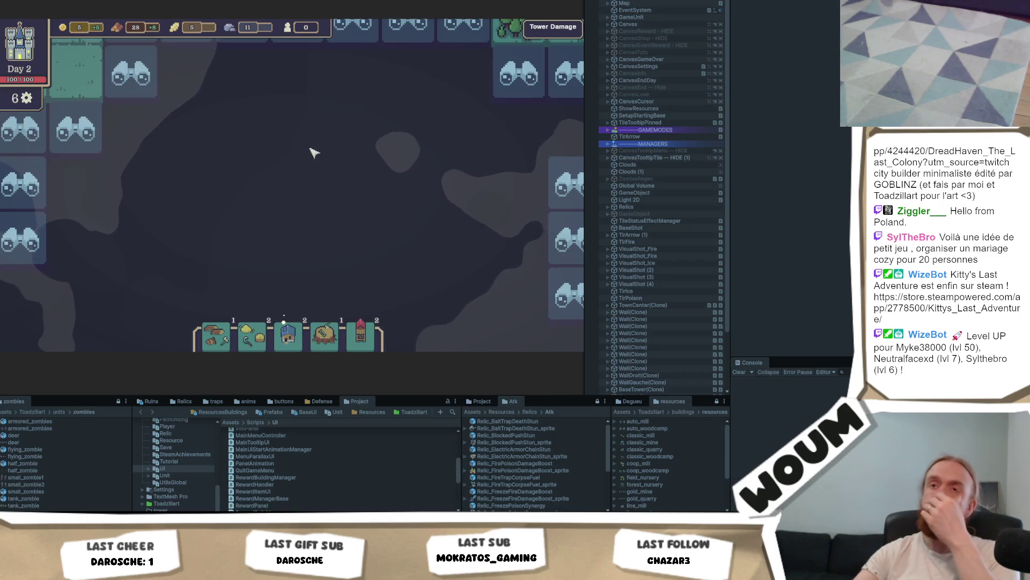
Explore the binocular tile beneath the western lake, then switch to the Codecks note.
scroll(321, 170, "down", 4)
scroll(352, 185, "up", 2)
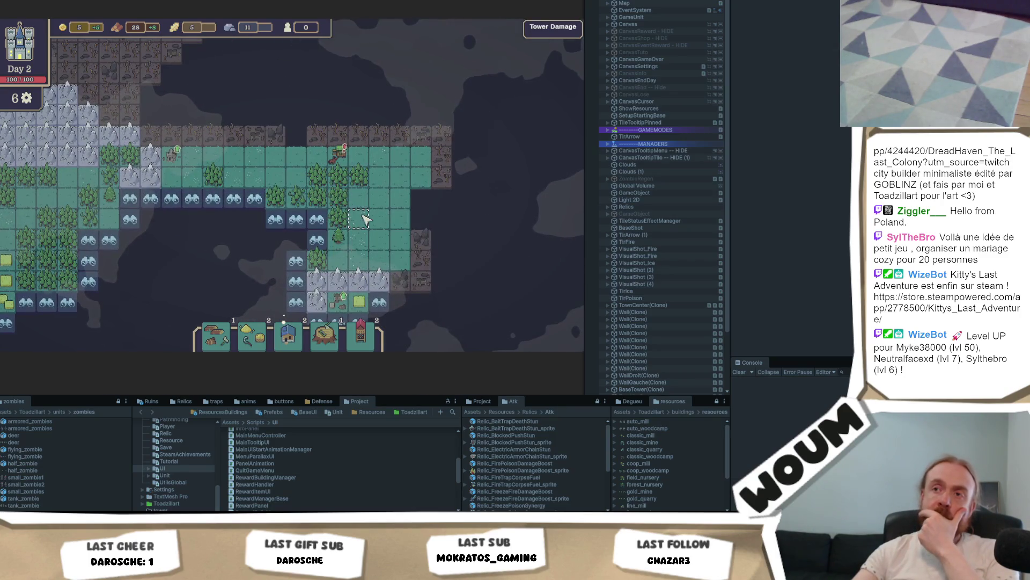
scroll(206, 246, "down", 3)
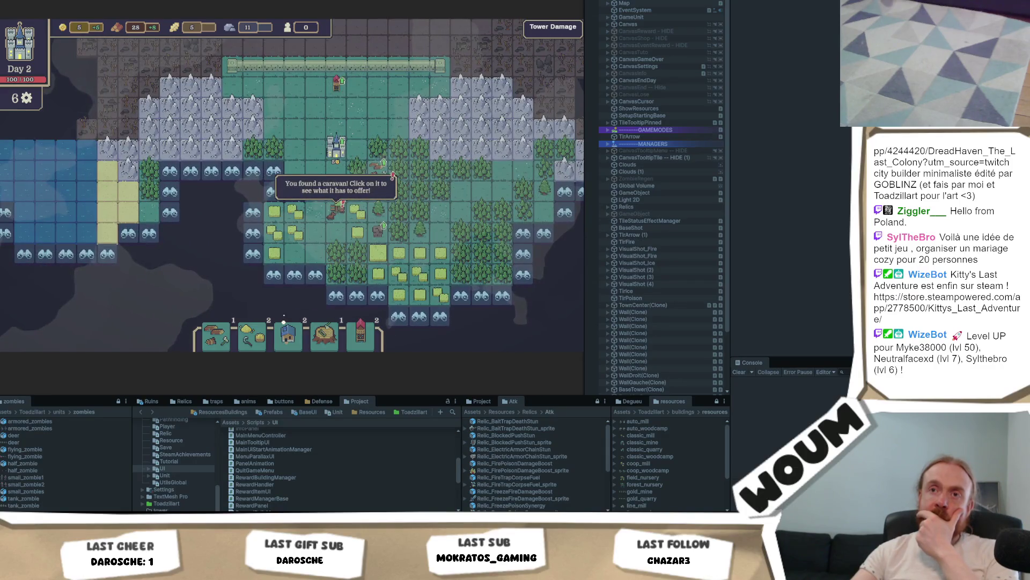
key("a")
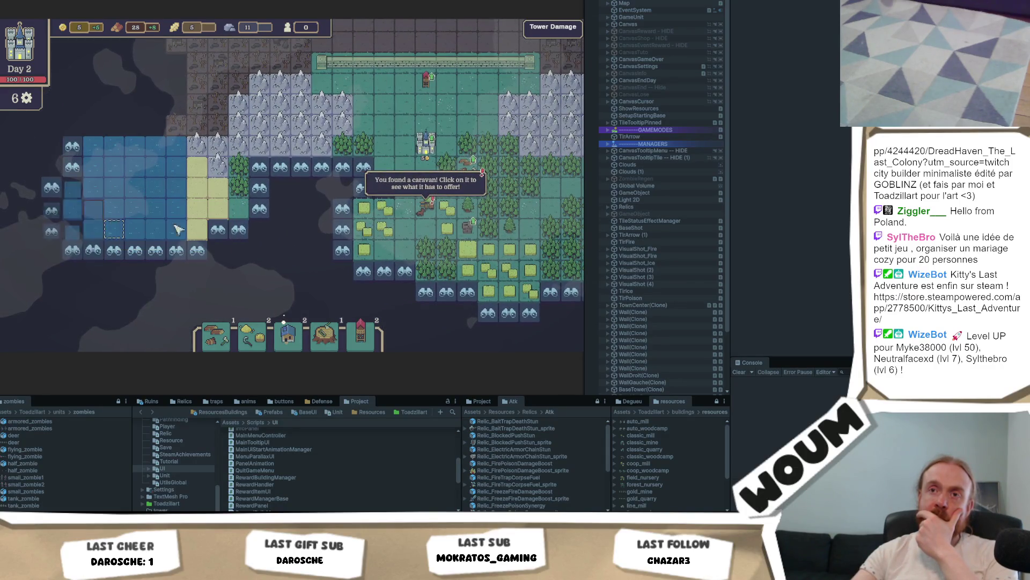
left_click(175, 255)
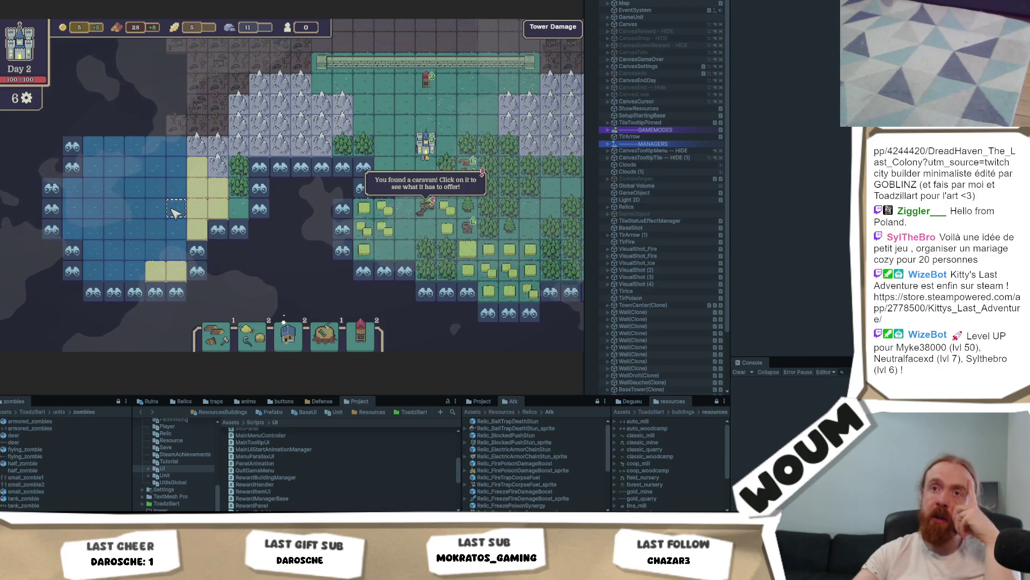
key("a")
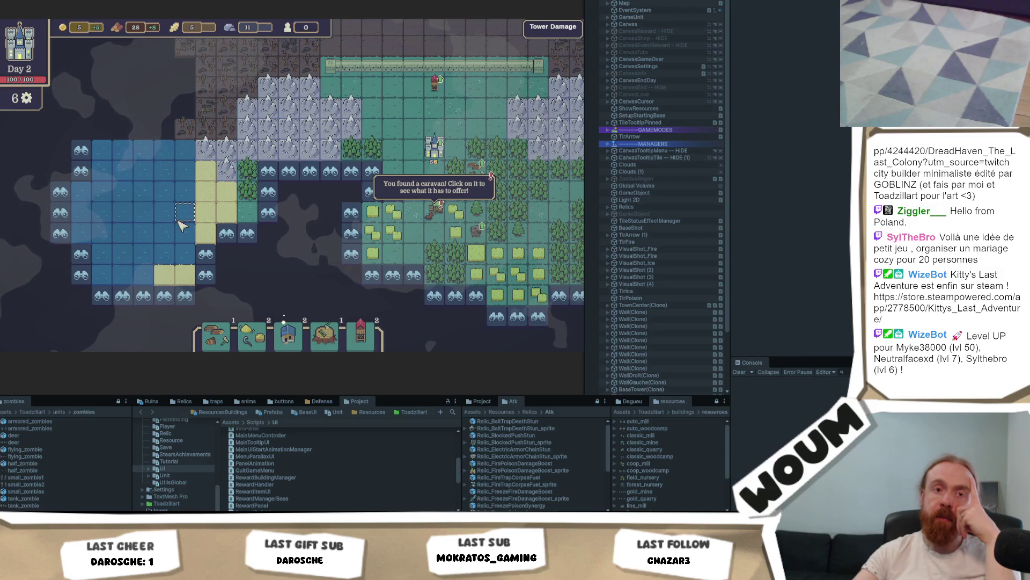
key("alt+Tab")
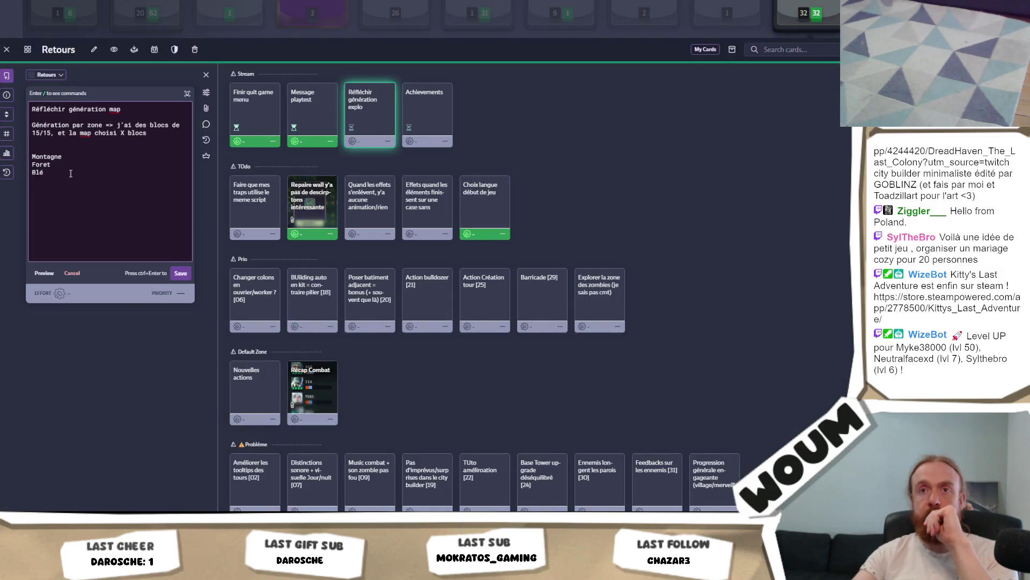
Start a new line below 'Blé' for the water-biome idea, then switch to the mind map.
key("Return")
type("Biome eau = île = trésor dans l'eau ?")
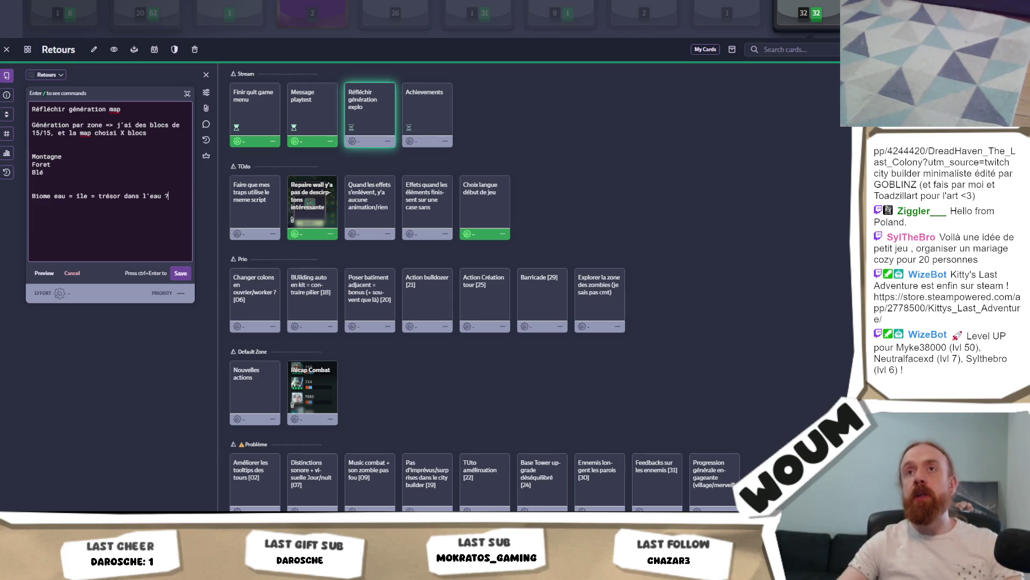
key("alt+Tab")
scroll(398, 153, "down", 3)
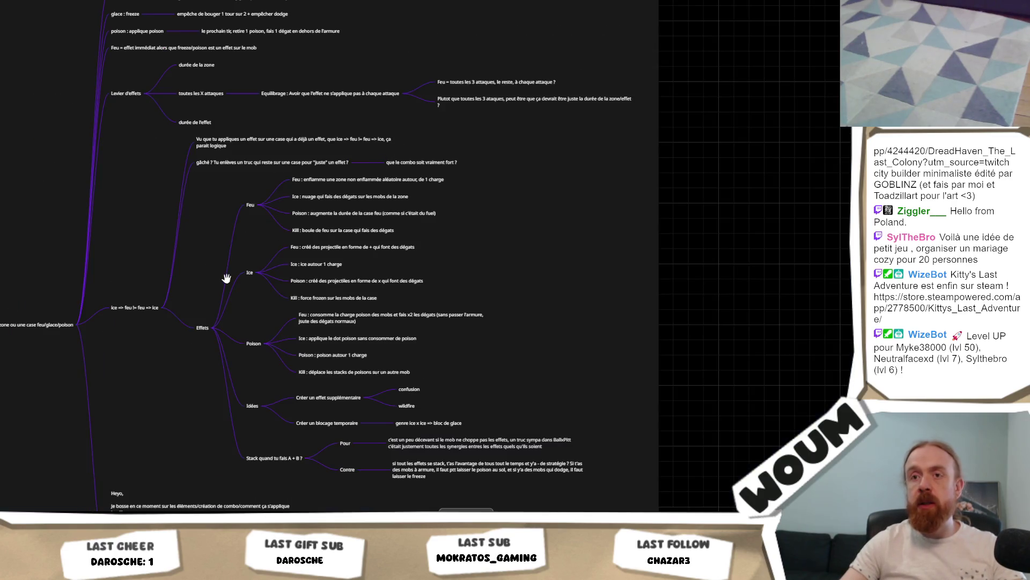